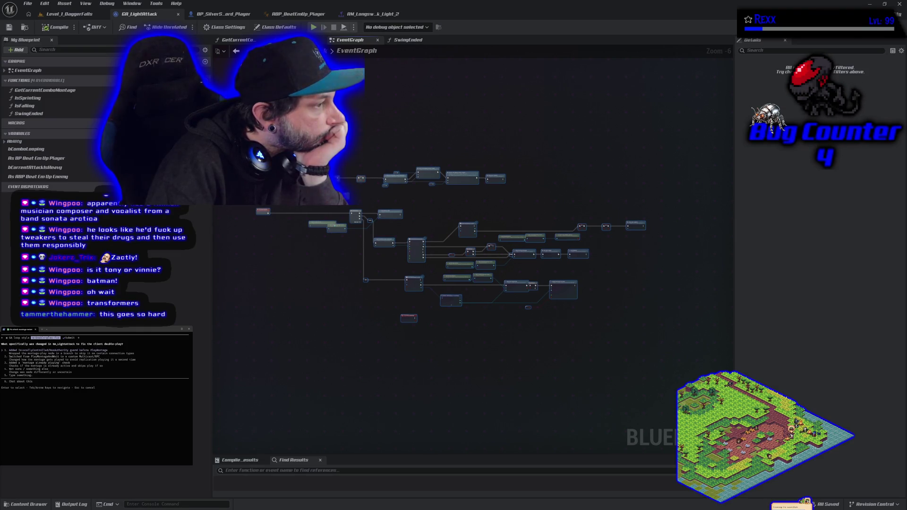
Answer Claude Code's question with 'Not sure / something else' about GA_LightAttack changes and submit
key(4)
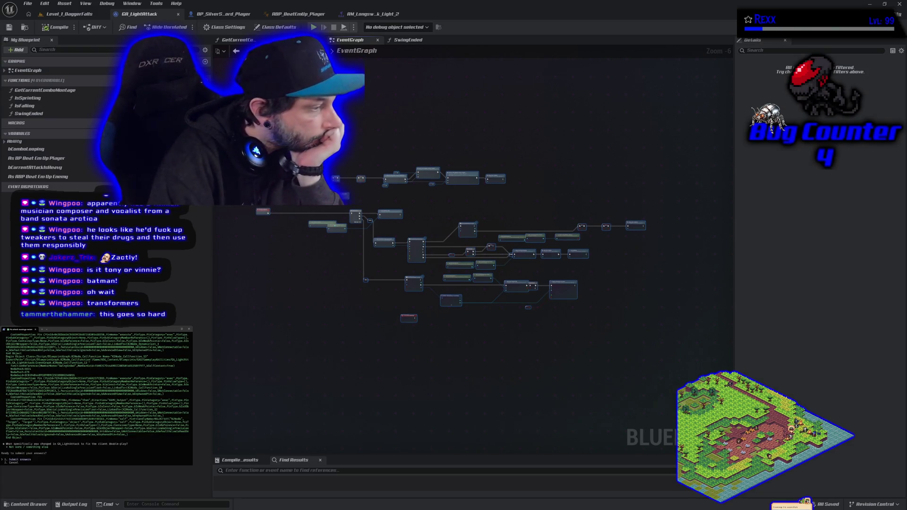
key(Return)
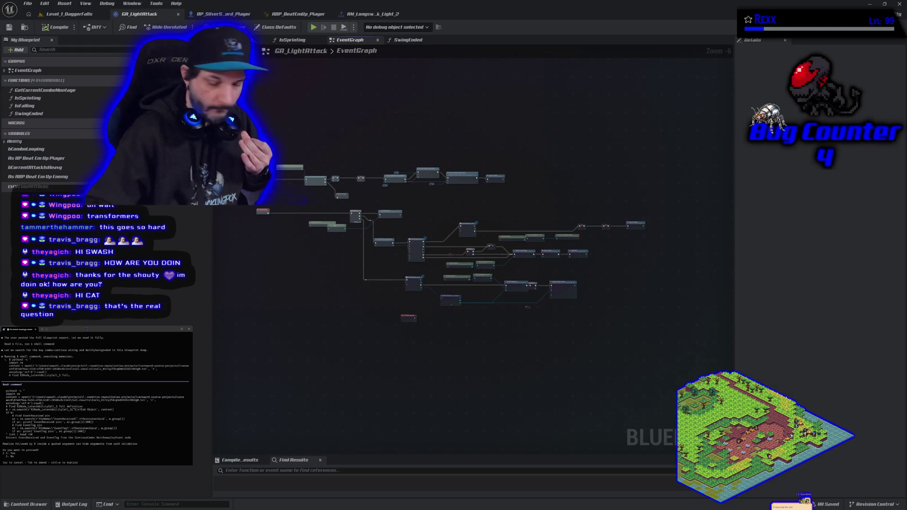
Approve Claude Code's PowerShell searches of the blueprint export for combo and ContinueCombo logic
key(Return)
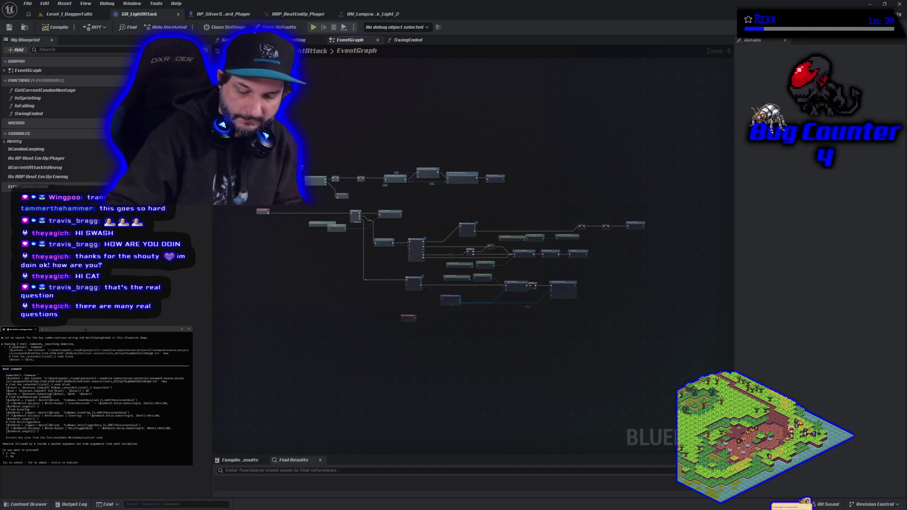
key(Return)
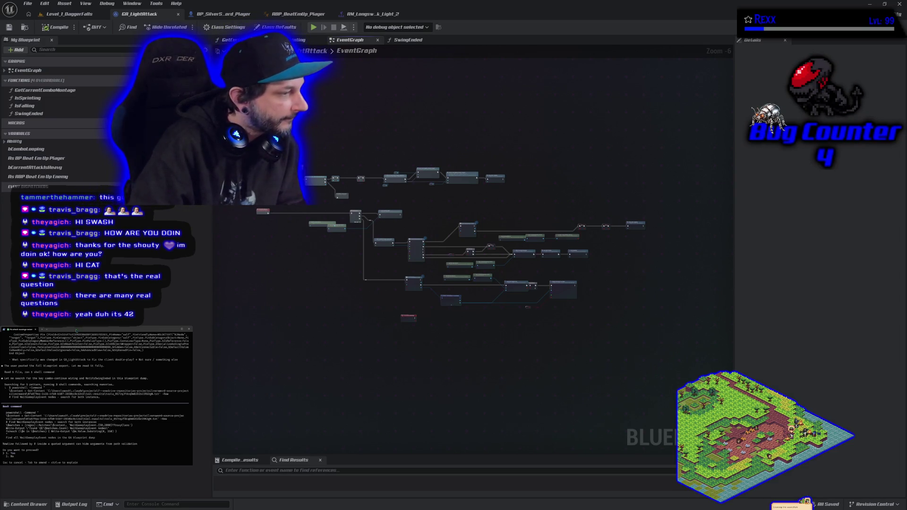
key(Return)
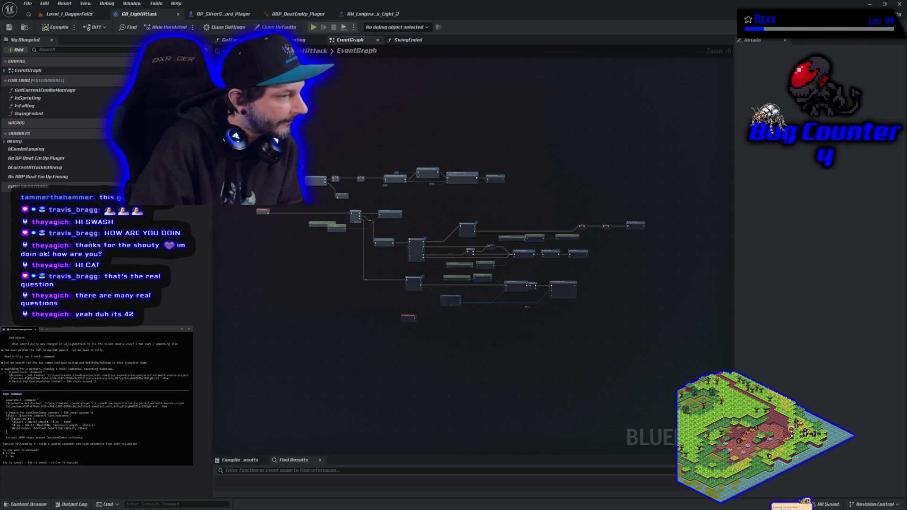
key(Return)
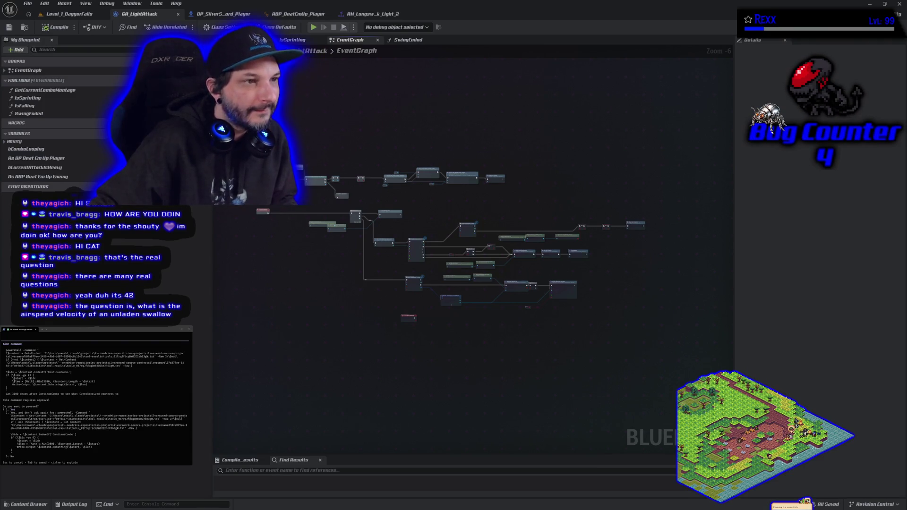
key(Down)
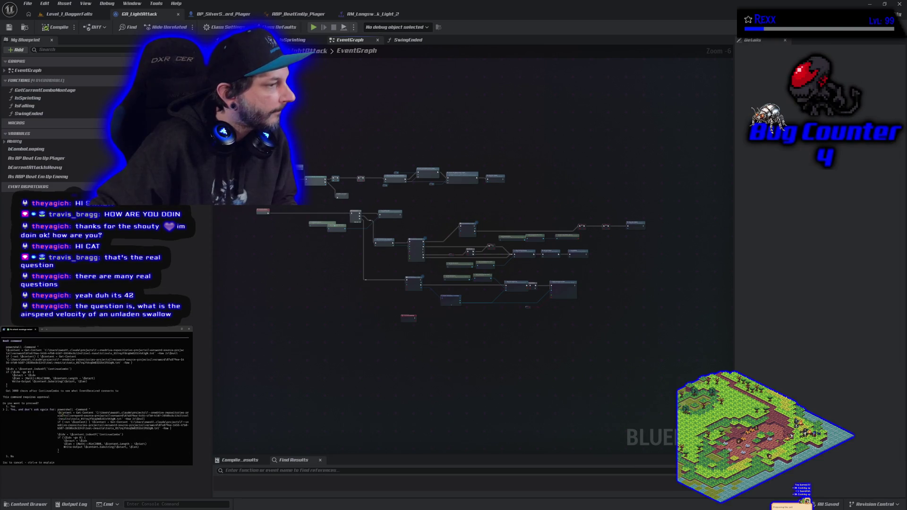
Choose 'Yes, and don't ask again', then approve the EventReceived trace and montage lookup commands
scroll(43, 433, up, 1)
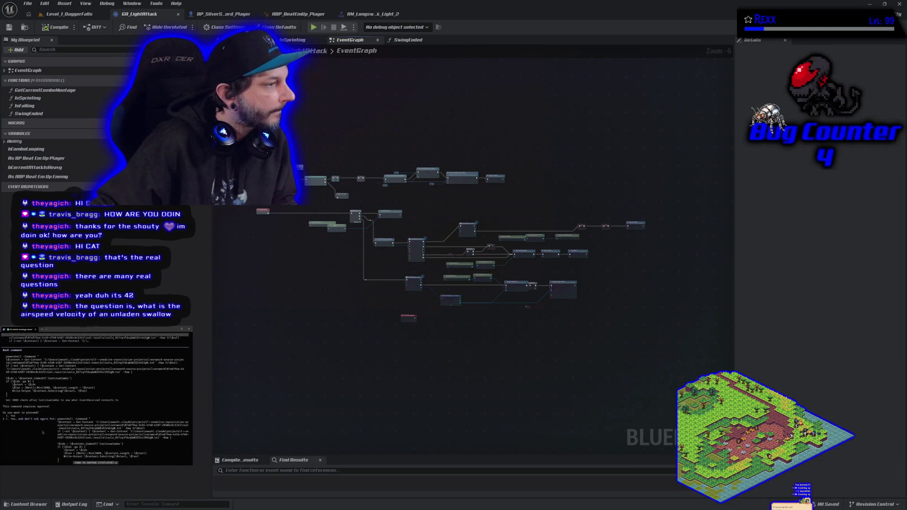
scroll(43, 433, down, 1)
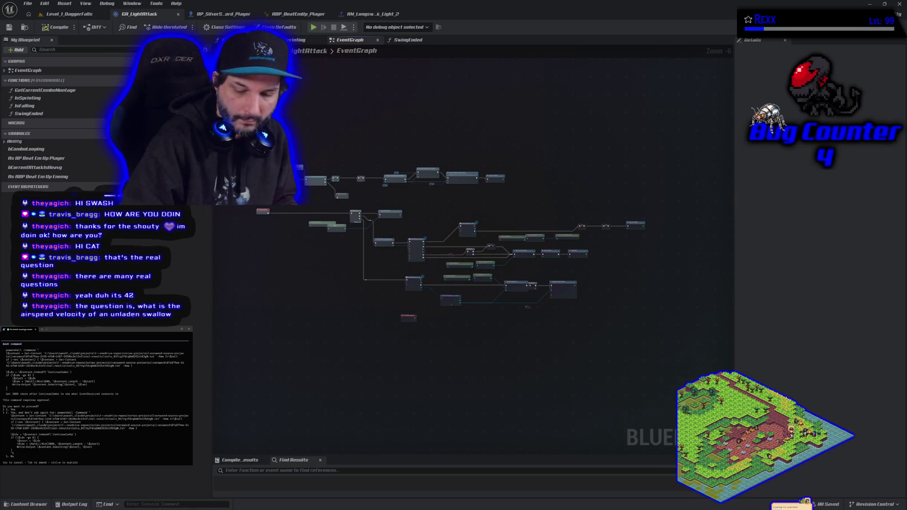
key(Return)
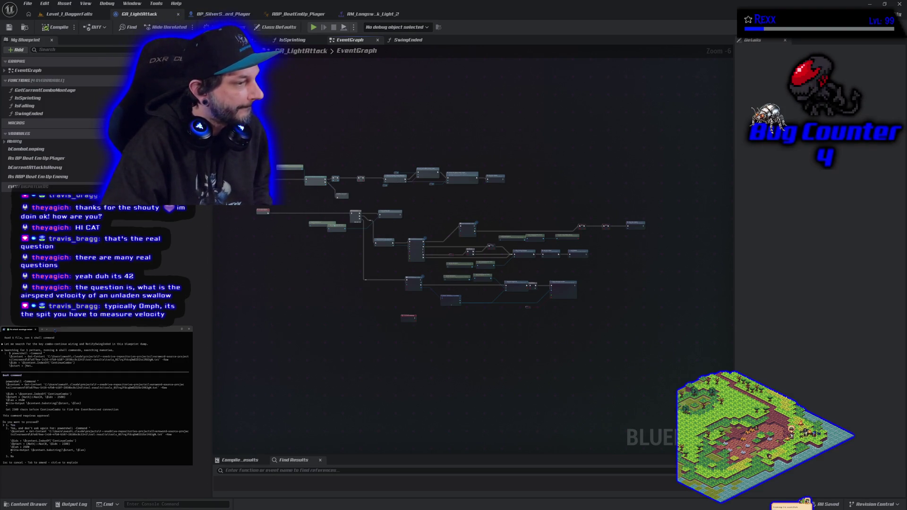
key(Return)
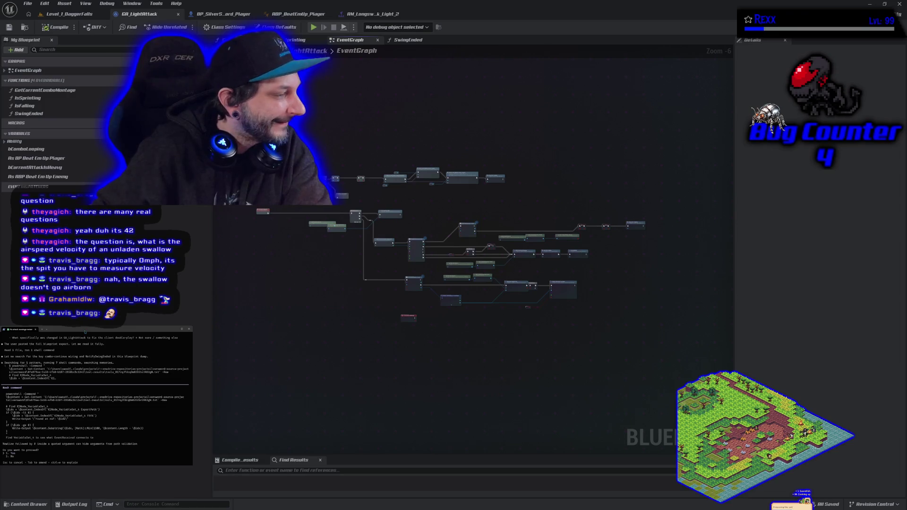
key(Return)
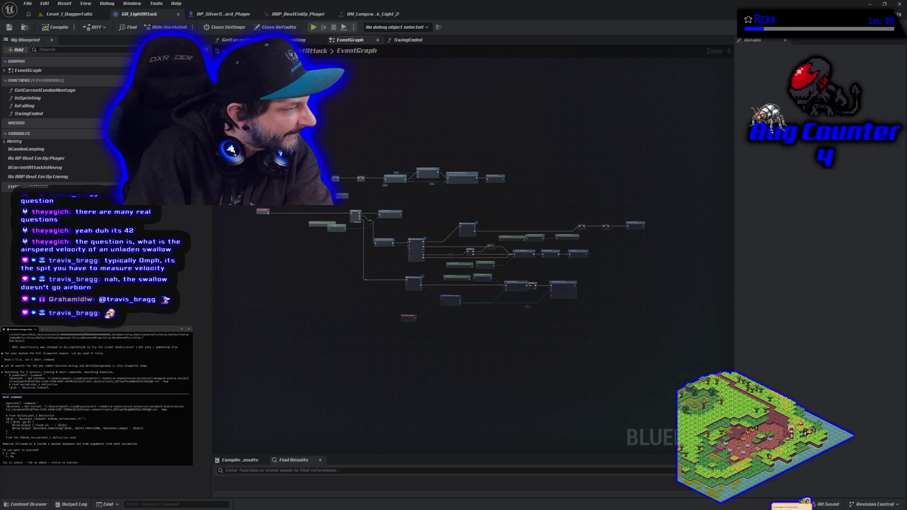
key(Return)
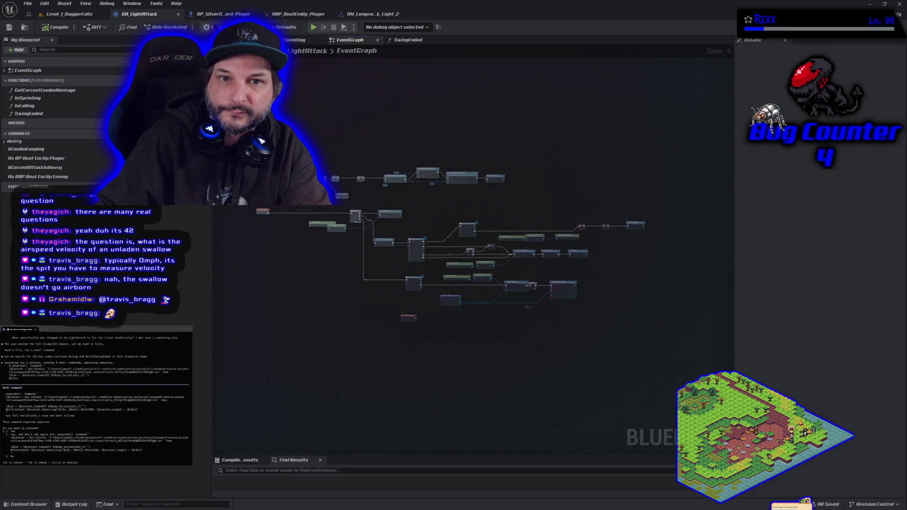
Switch to BP_SilverSword_Player and select the comment group holding its server attack nodes
click(222, 14)
click(690, 295)
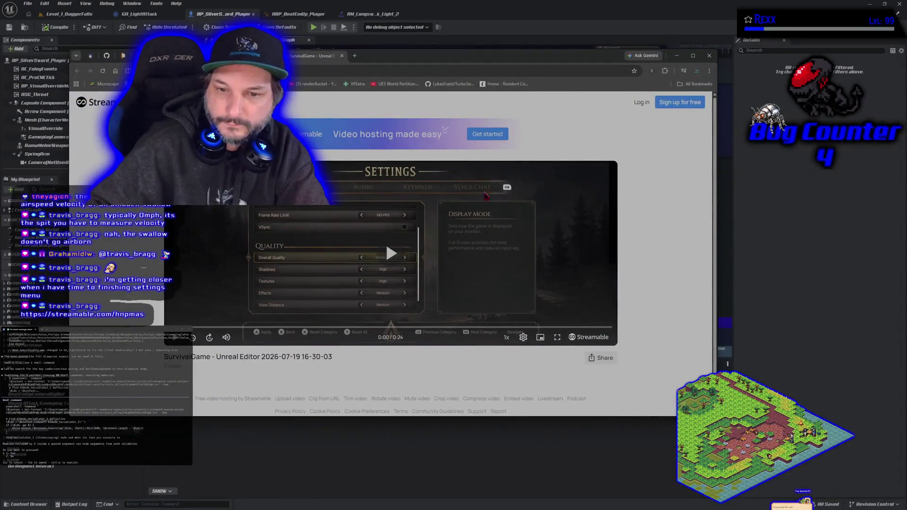
Play the SurvivalGame settings-menu clip in full screen, then return to windowed view
click(557, 337)
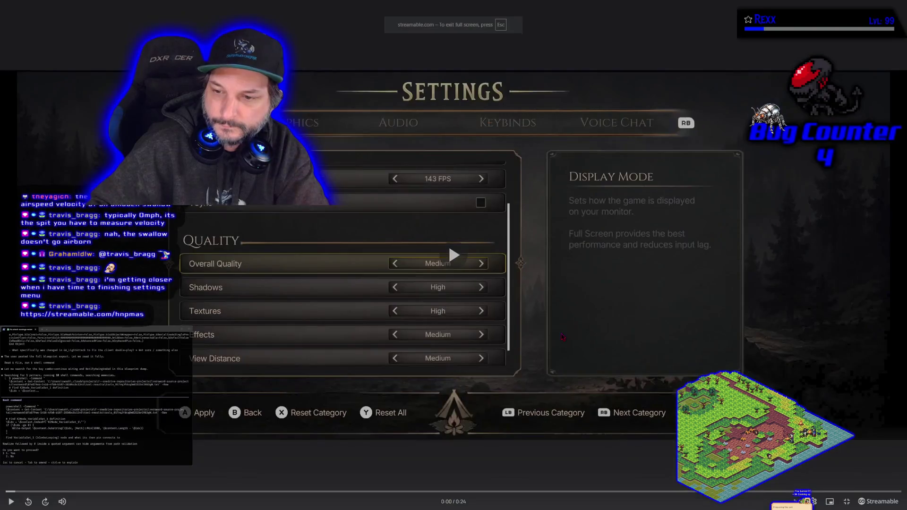
click(12, 502)
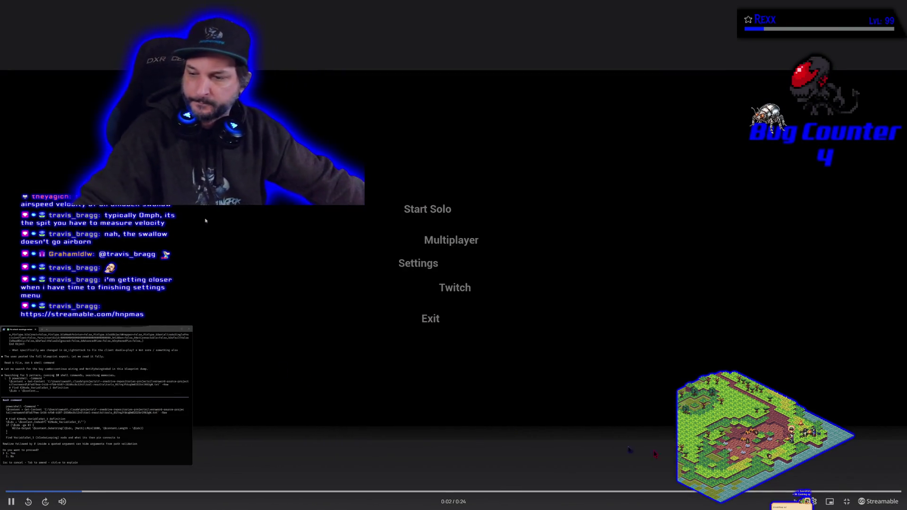
click(847, 502)
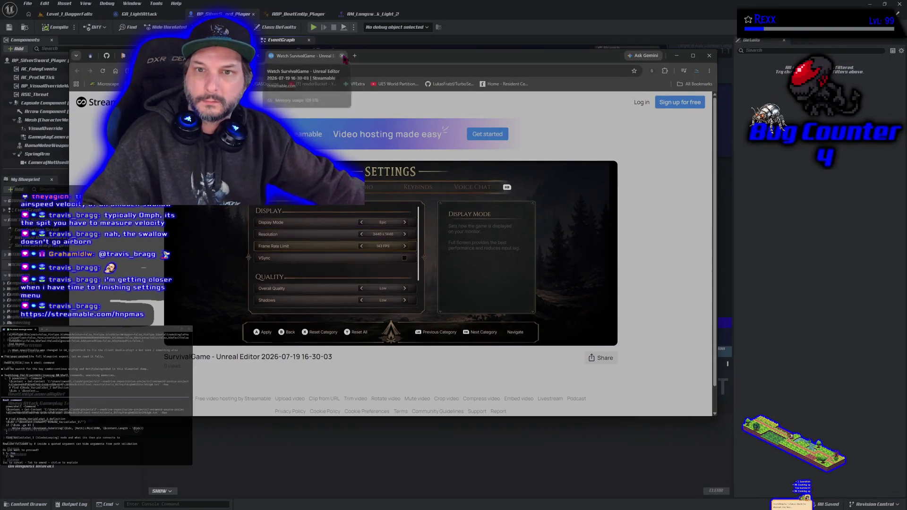
Close the Streamable tab, approve Claude Code's pending command, and centre the Server Buffer Attack nodes
click(341, 55)
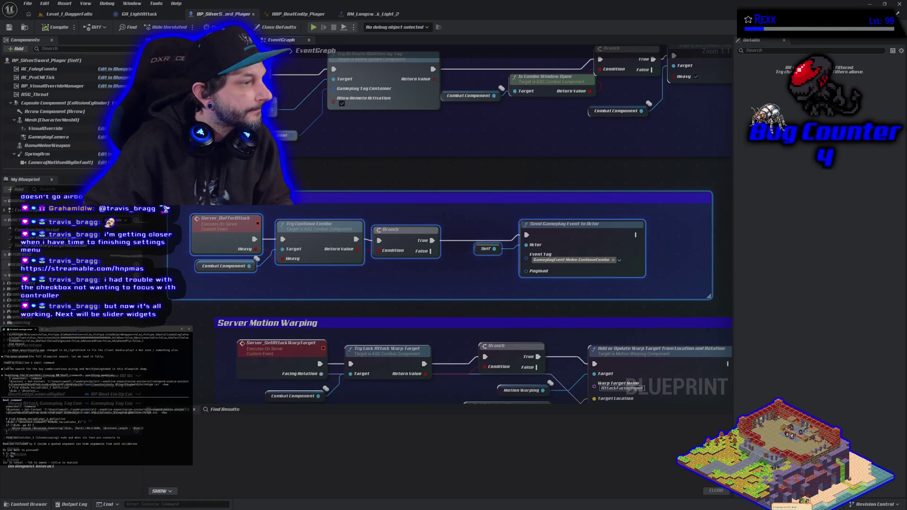
key(Return)
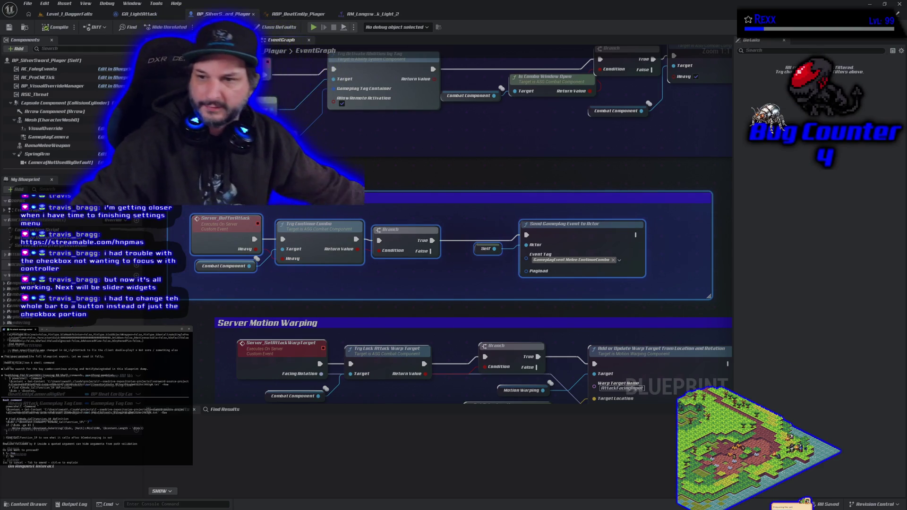
drag(382, 181, 394, 196)
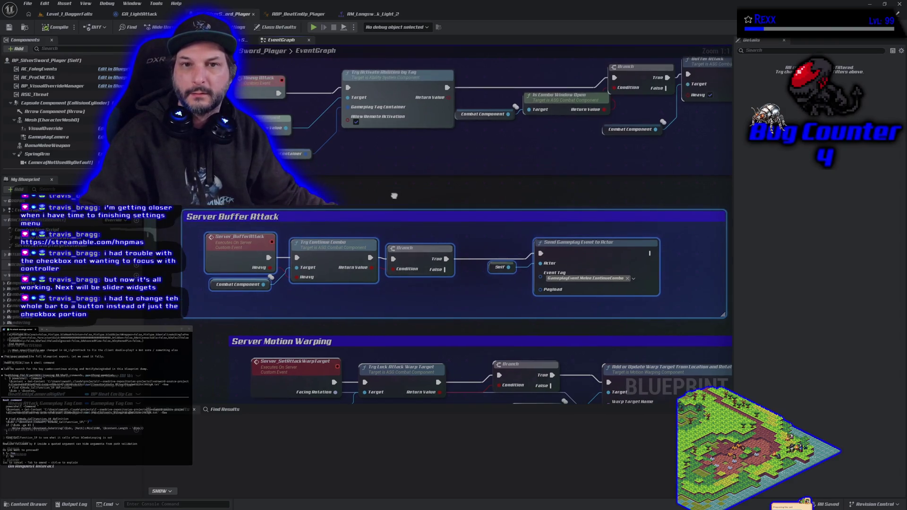
Browse to ASG_Content > UI > Pause in the Content Drawer and open WBP_PauseGame
click(40, 503)
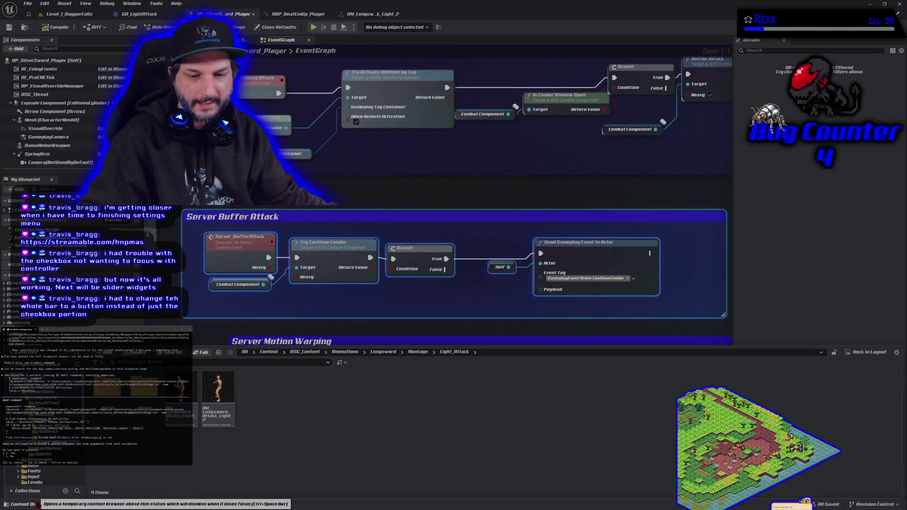
click(48, 386)
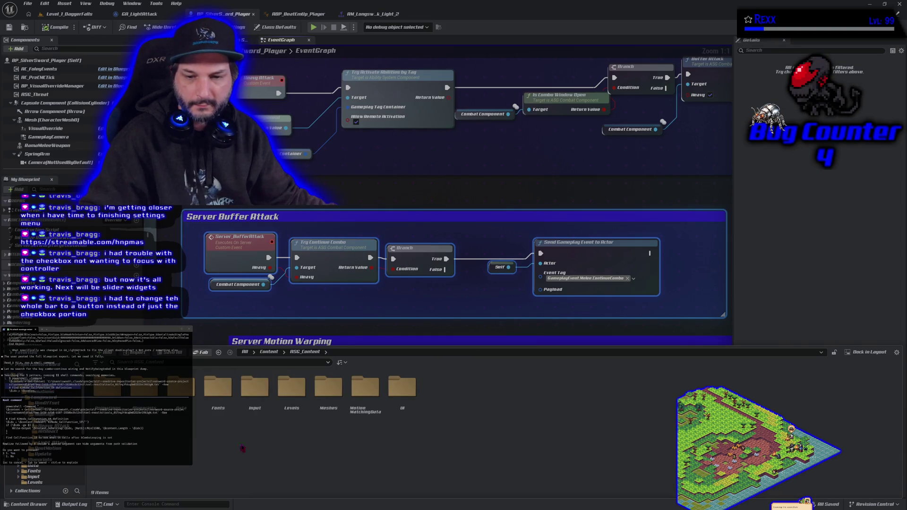
click(396, 404)
double_click(397, 404)
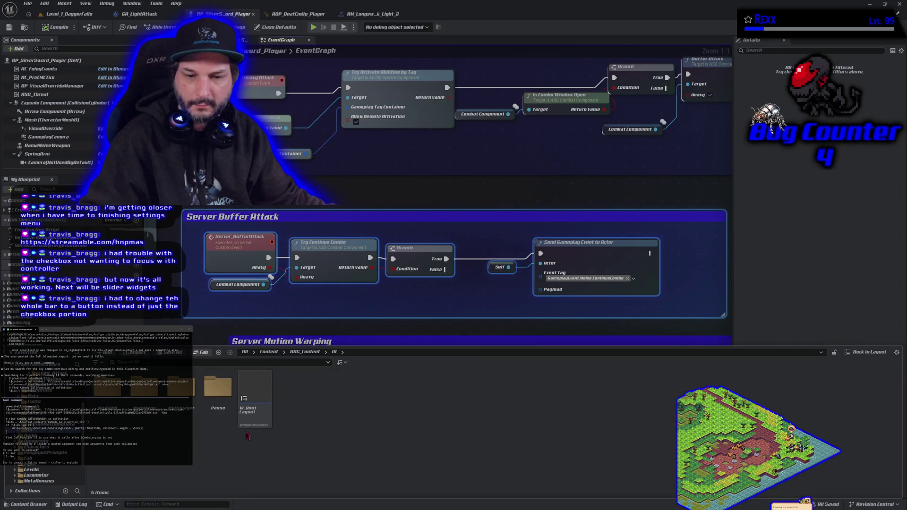
double_click(218, 388)
click(116, 417)
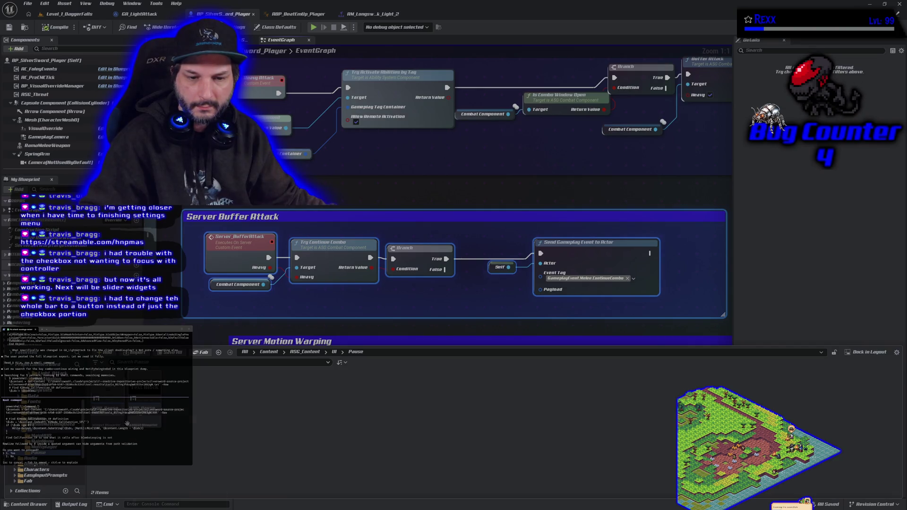
double_click(115, 416)
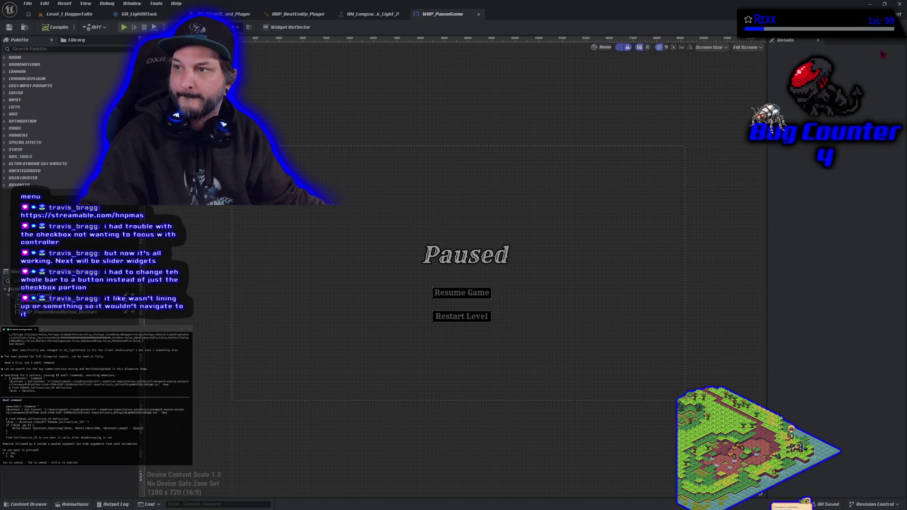
Inspect WBP_PauseGame's Event Graph, where Resume and Restart clicks drive Server Toggle Pause and Restart Level
click(891, 27)
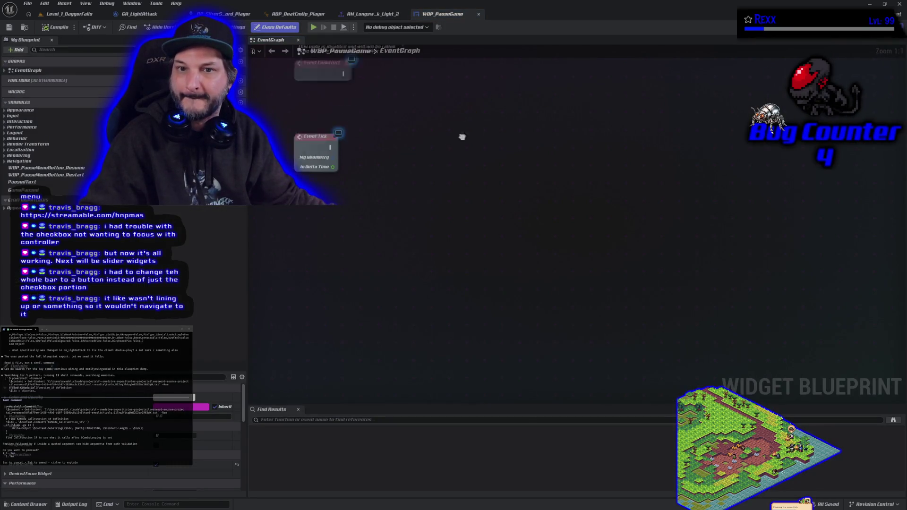
drag(315, 391, 555, 401)
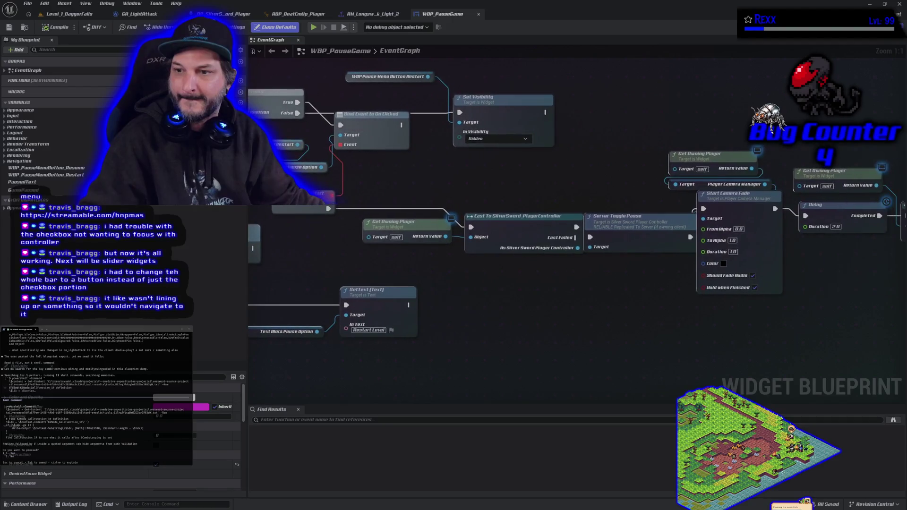
mouse_move(678, 303)
mouse_down()
mouse_move(500, 339)
mouse_move(459, 335)
mouse_move(557, 345)
mouse_move(618, 288)
mouse_move(586, 303)
mouse_up()
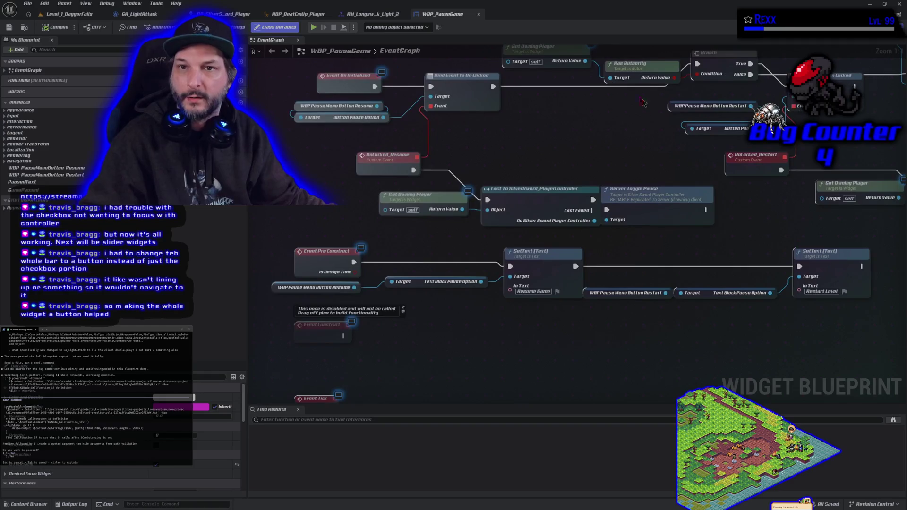
scroll(470, 132, down, 5)
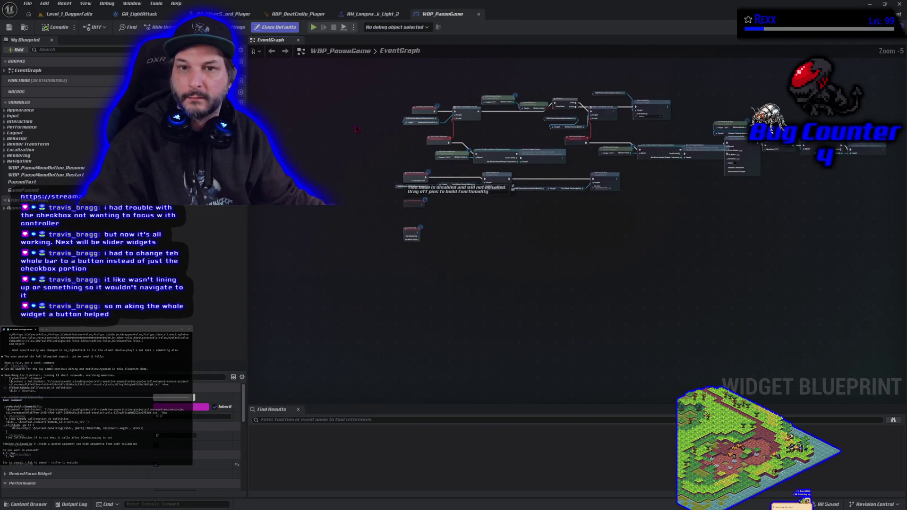
drag(357, 128, 332, 201)
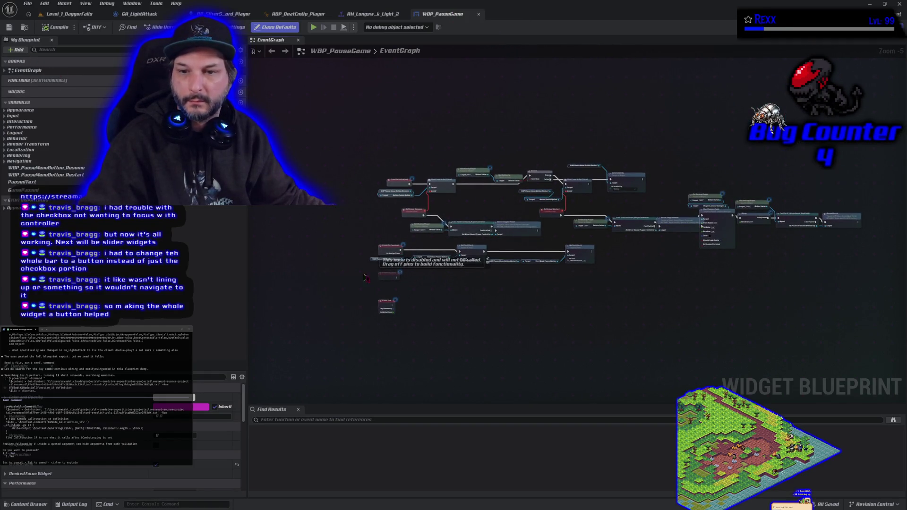
scroll(534, 203, up, 3)
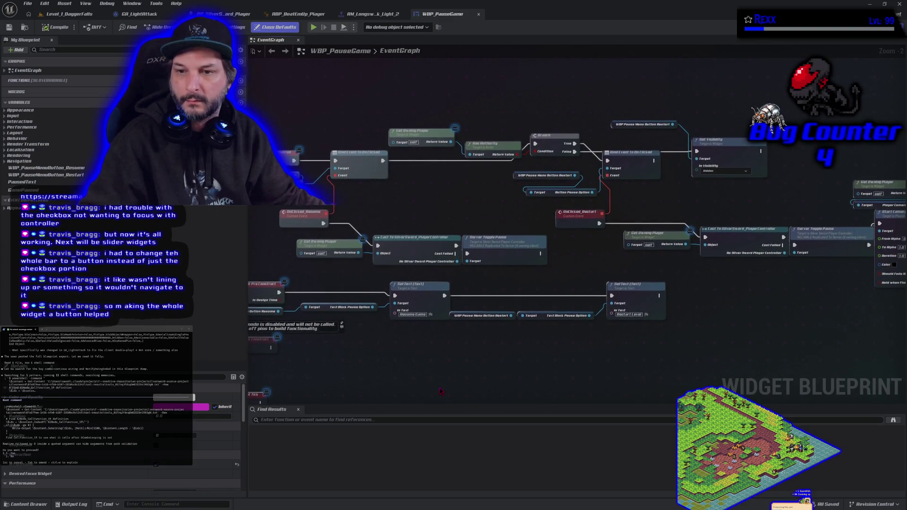
click(19, 504)
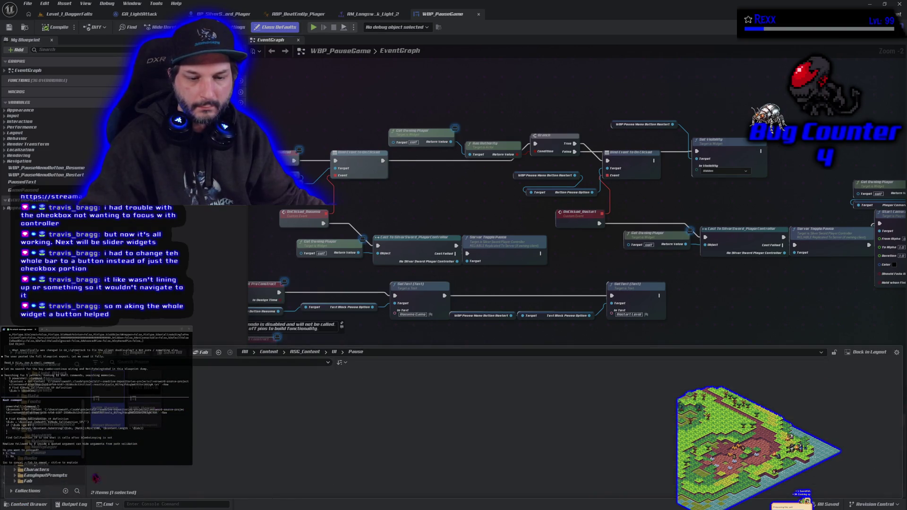
Open PC_SilverSword_BeatEmUp from Blueprints > PlayerController in the Content Drawer
scroll(48, 449, up, 5)
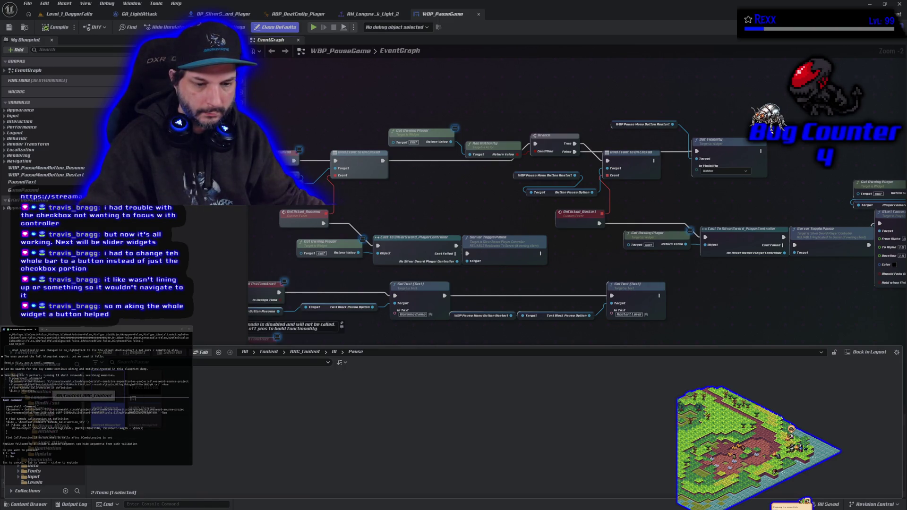
click(47, 461)
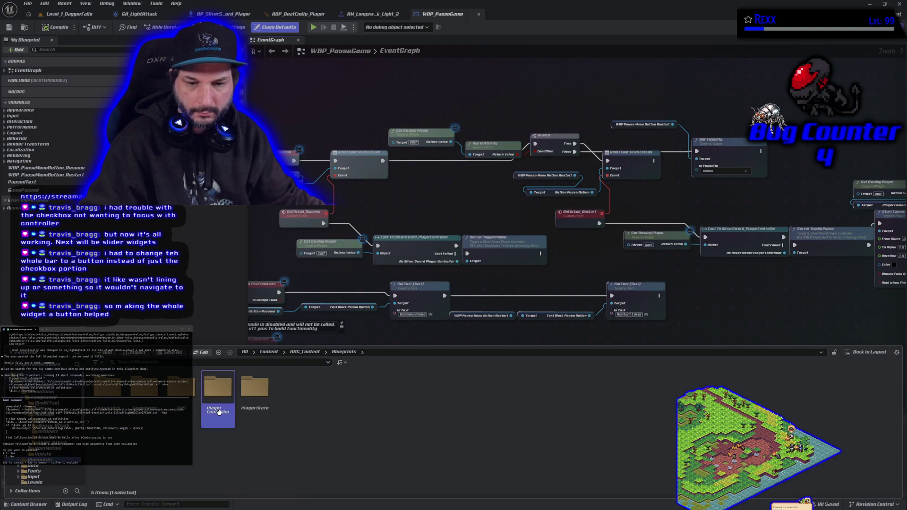
double_click(218, 387)
click(179, 422)
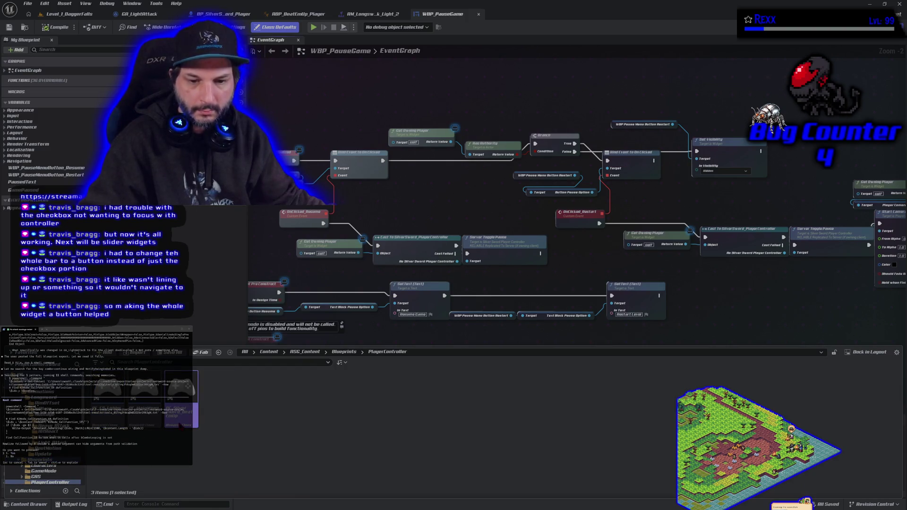
double_click(180, 423)
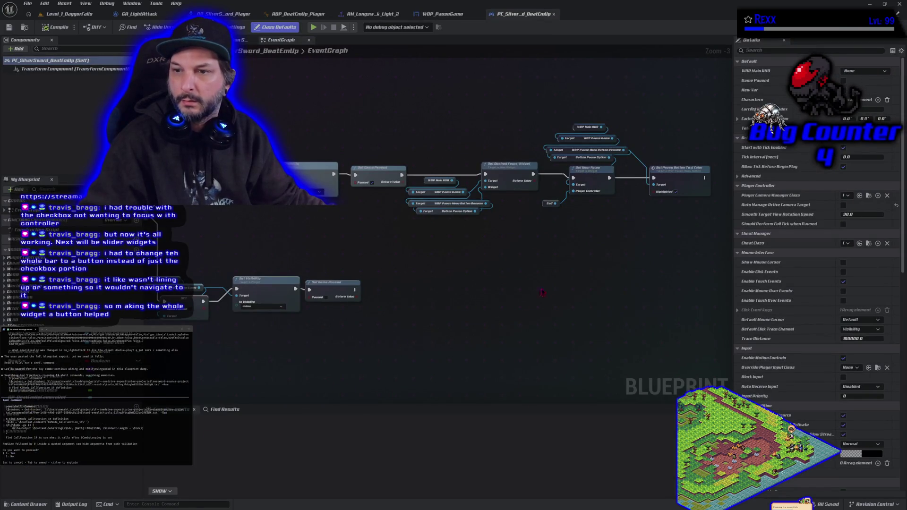
scroll(542, 293, up, 3)
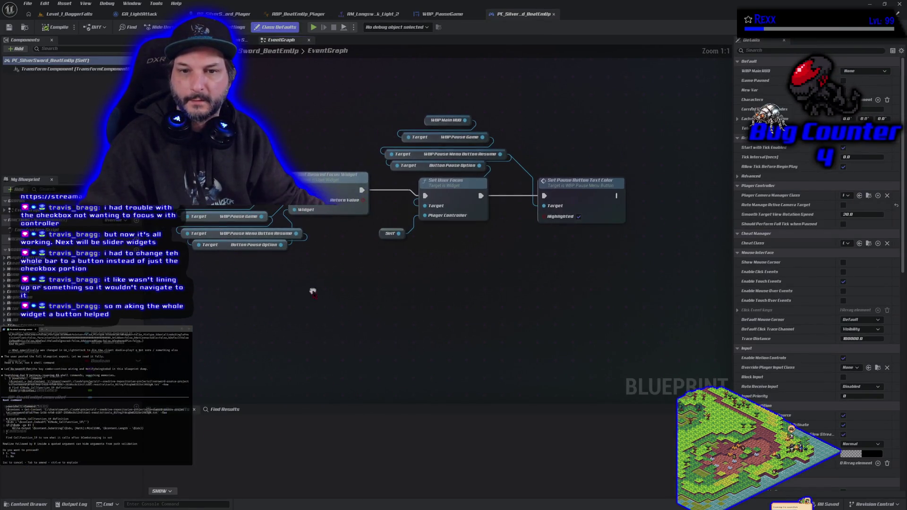
mouse_move(313, 291)
mouse_down()
mouse_move(389, 288)
mouse_move(450, 311)
mouse_up()
mouse_move(386, 134)
mouse_down()
mouse_move(503, 324)
mouse_move(475, 324)
mouse_up()
click(476, 323)
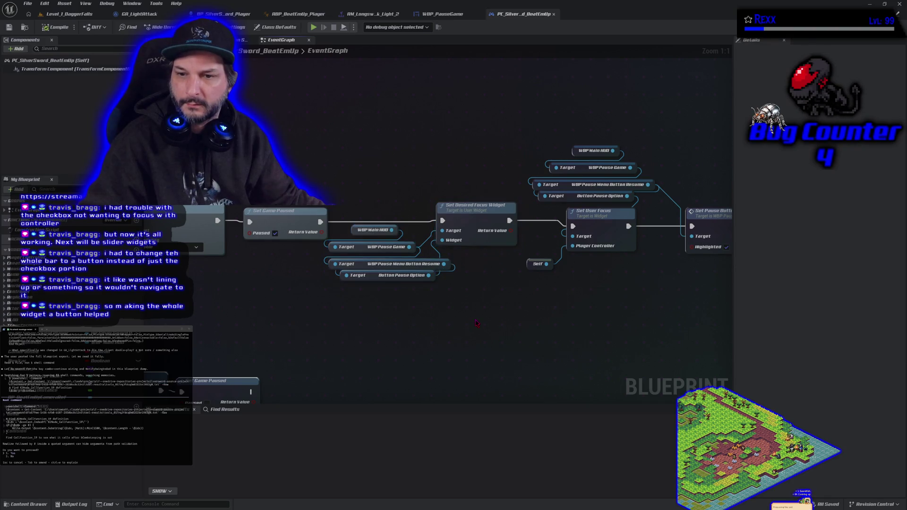
drag(537, 316, 466, 314)
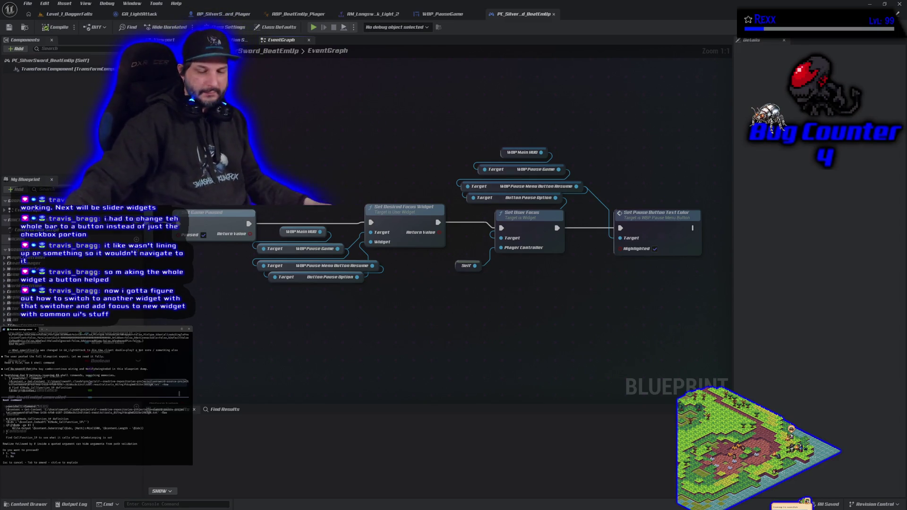
key(Return)
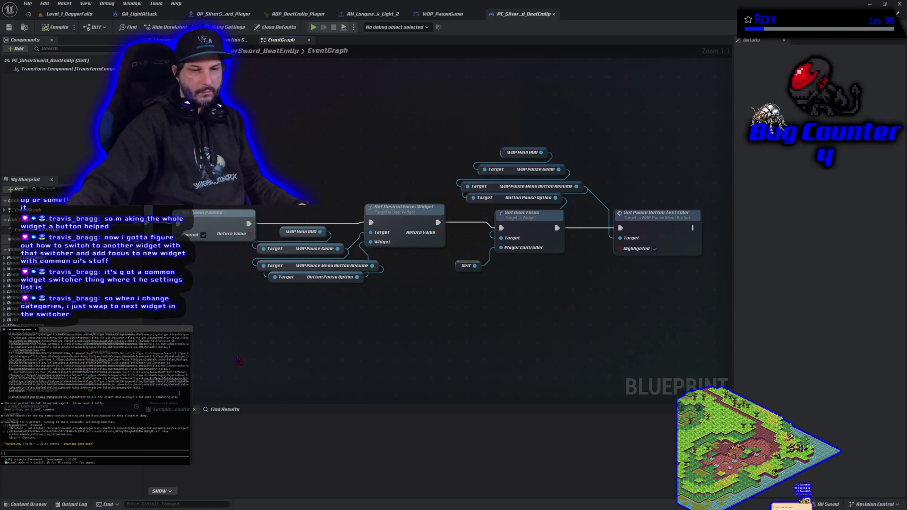
scroll(257, 327, down, 5)
drag(511, 255, 476, 291)
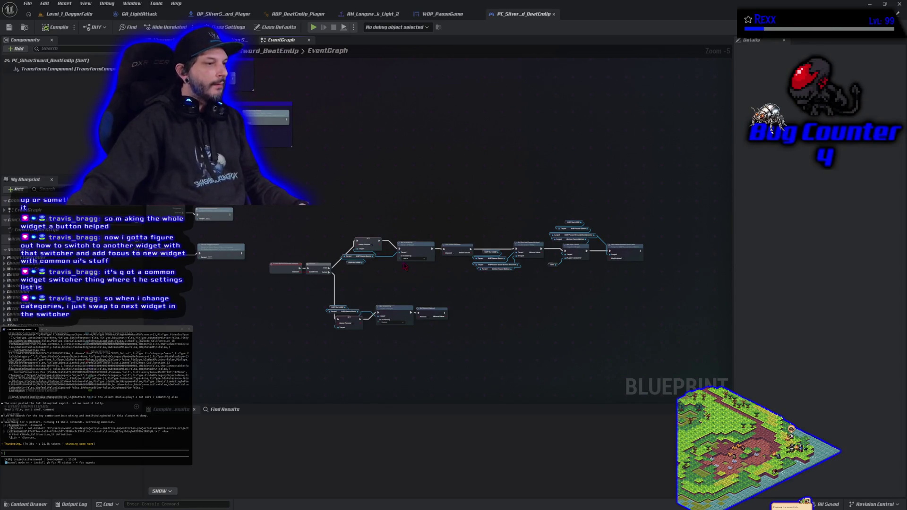
scroll(291, 312, down, 3)
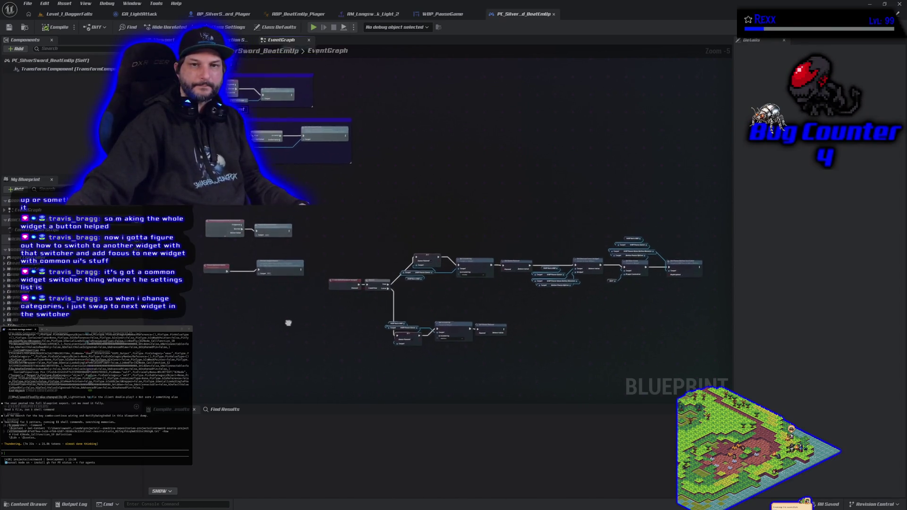
scroll(286, 345, up, 2)
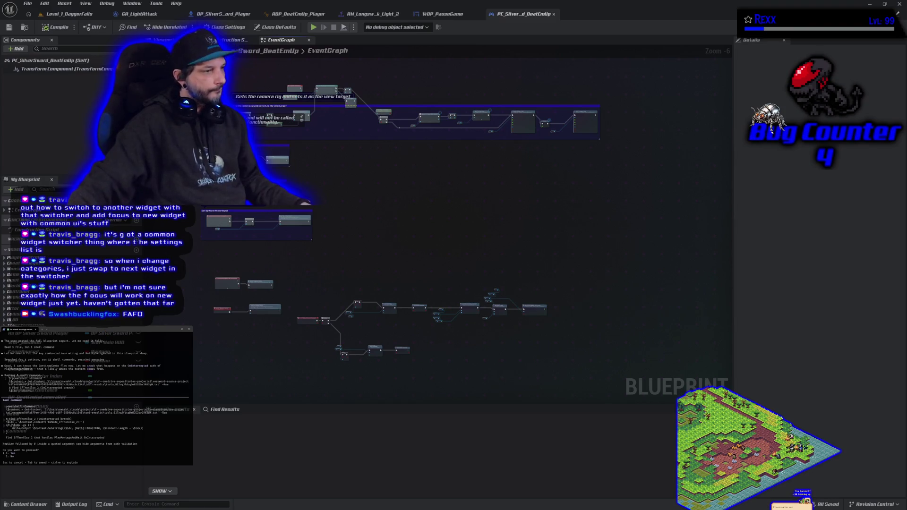
key(Return)
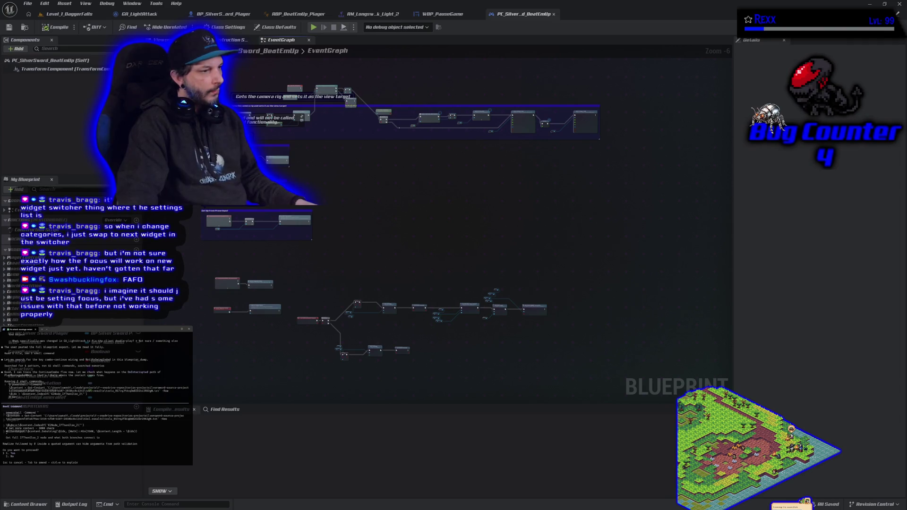
key(Return)
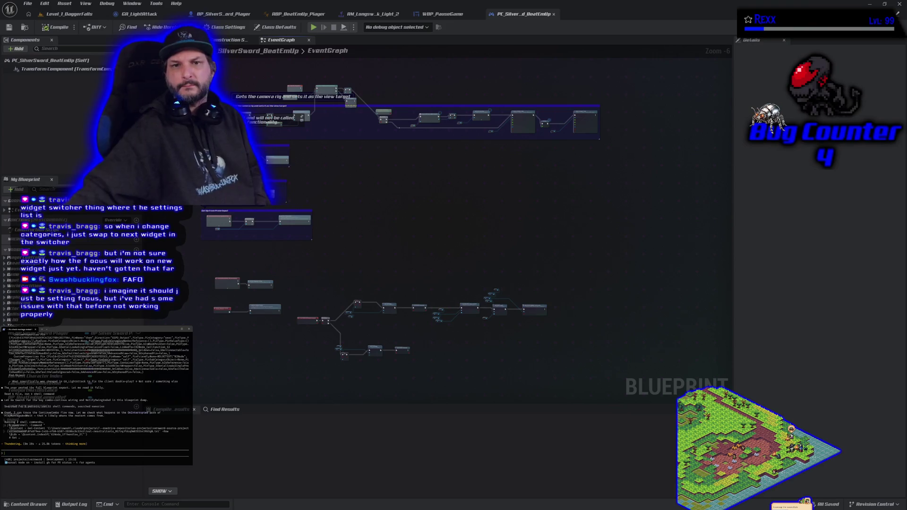
Zoom in on the player controller's possess logic, then switch to the Level_1_DaggerFalls level editor
scroll(380, 269, up, 3)
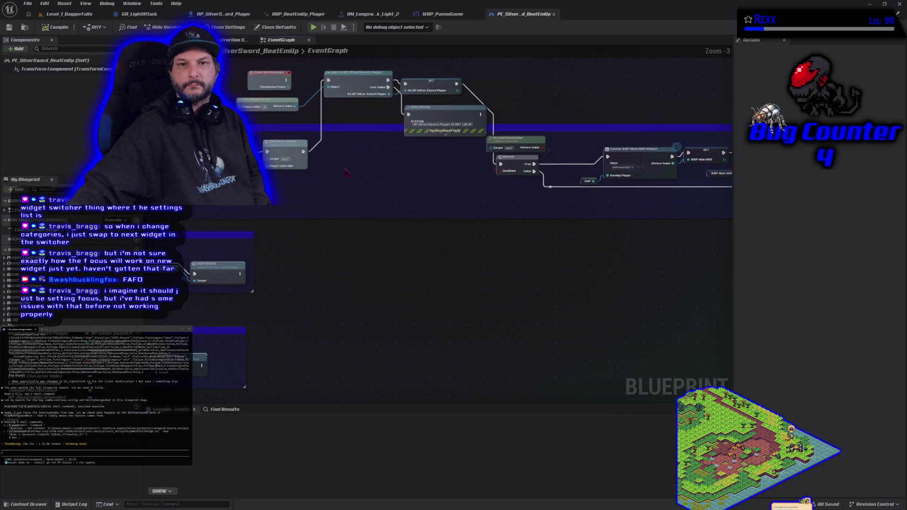
scroll(346, 227, up, 3)
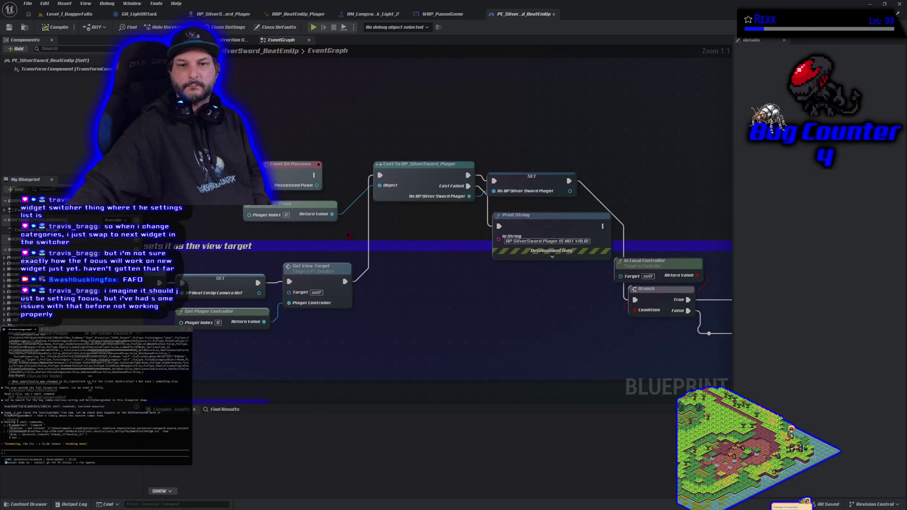
mouse_move(348, 235)
mouse_down()
mouse_move(272, 218)
mouse_move(245, 155)
mouse_move(232, 152)
mouse_move(304, 208)
mouse_up()
click(58, 16)
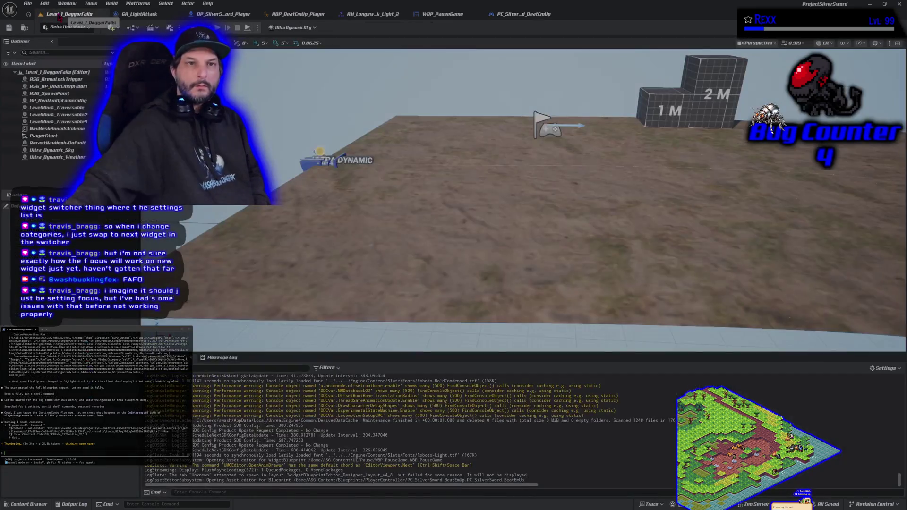
Move the level camera toward the ground and approve five pending Claude Code commands
mouse_move(520, 213)
mouse_down()
mouse_move(520, 132)
mouse_move(511, 170)
mouse_move(365, 206)
mouse_up()
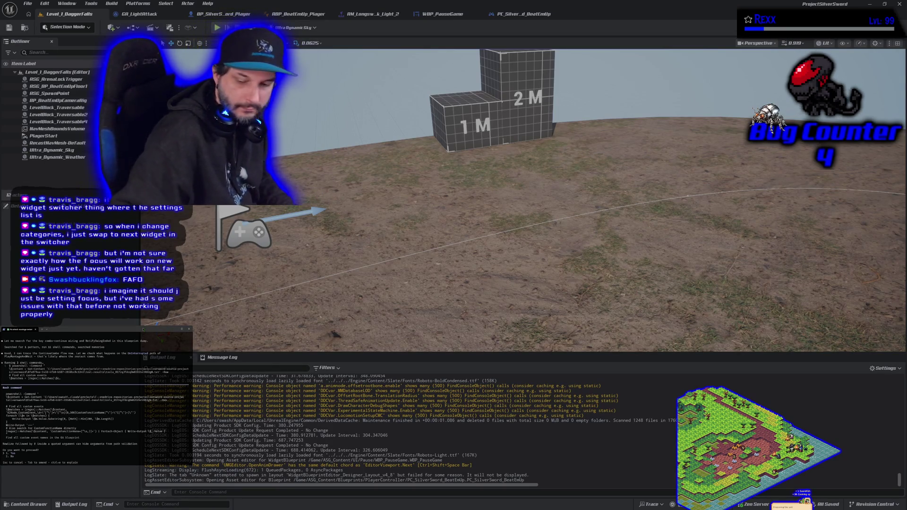
key(Return)
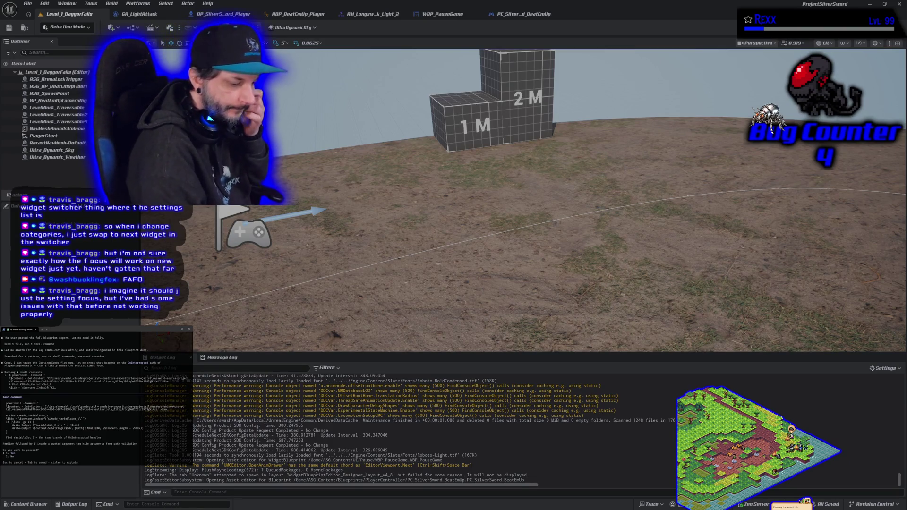
key(Return)
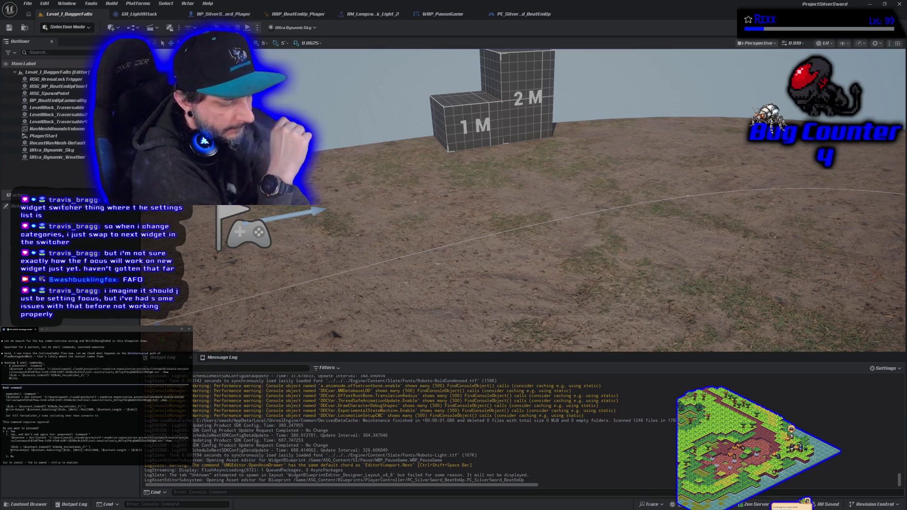
key(Return)
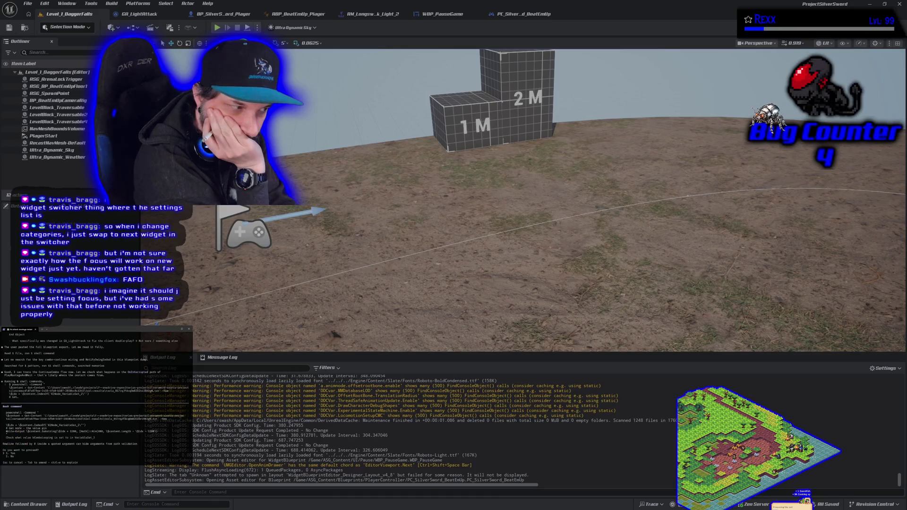
key(Return)
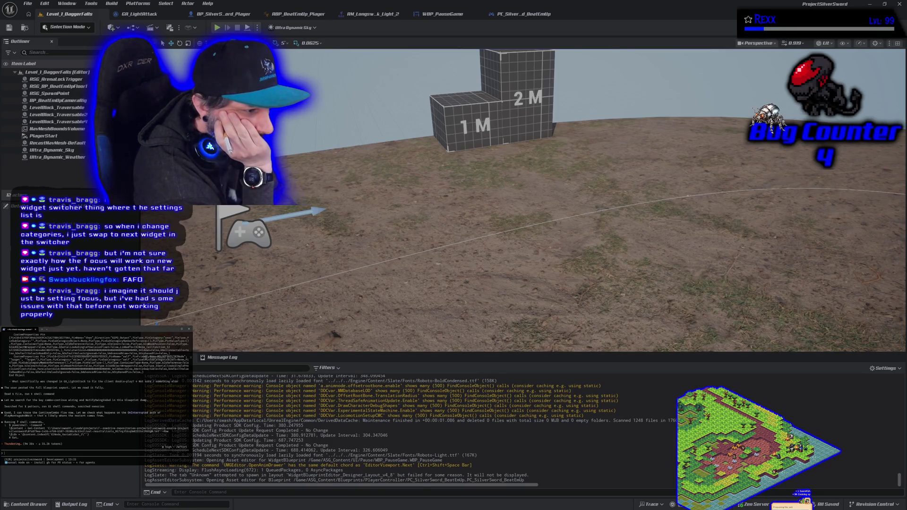
key(Return)
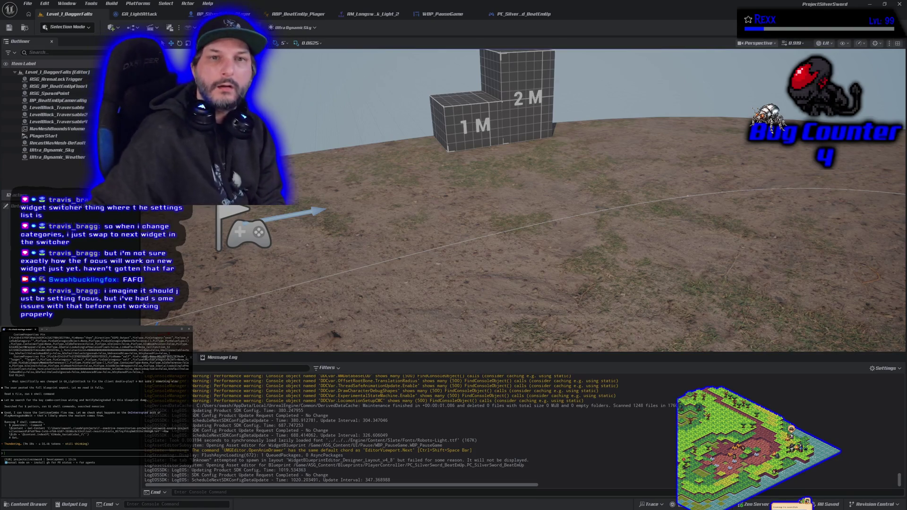
Show BP_SilverSword_Player's event graph, zoomed out and panned to its attack section
click(227, 13)
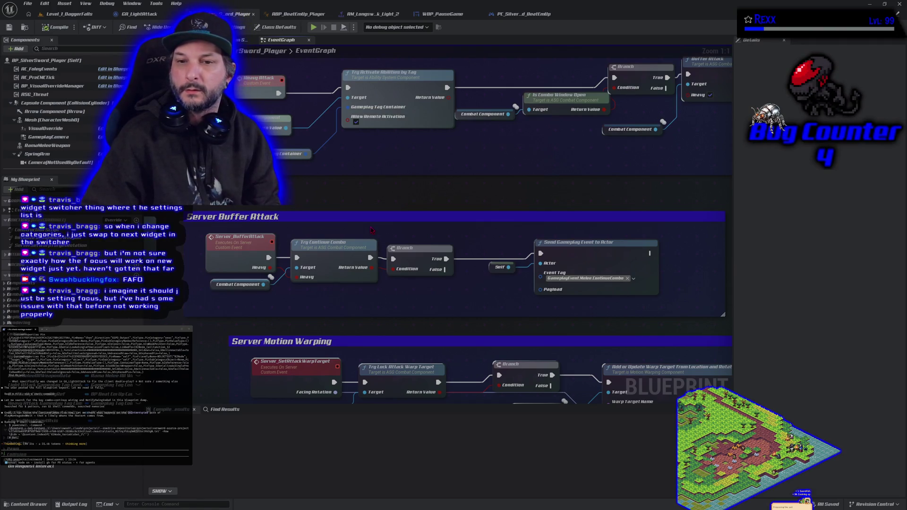
scroll(381, 236, down, 3)
drag(380, 239, 279, 359)
In GA_LightAttack's event graph, bring Swing Ended and Apply Damage into view and inspect SET Combo Looping
click(139, 14)
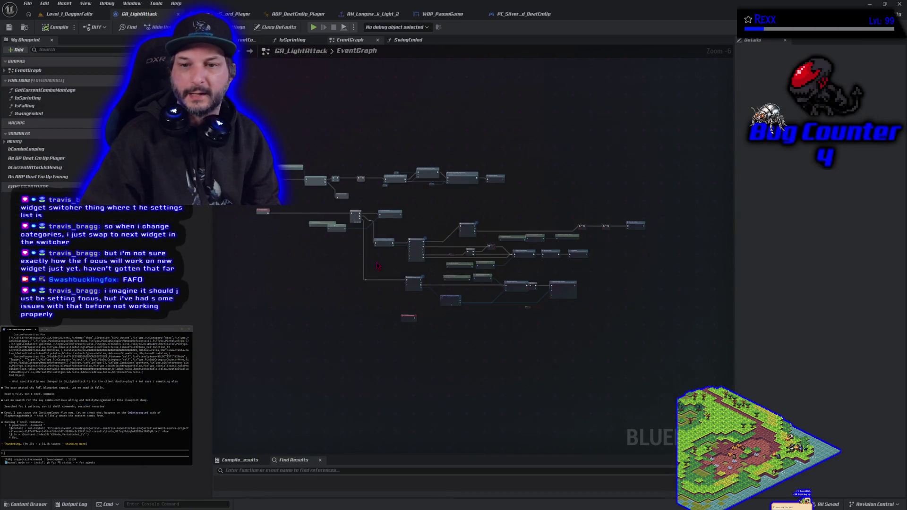
scroll(472, 227, up, 5)
drag(454, 203, 315, 195)
click(467, 187)
Inspect the Branch, Stop Swing Damage and Swing Ended nodes, then open the SwingEnded function
mouse_move(614, 301)
mouse_down()
mouse_move(590, 291)
mouse_move(486, 287)
mouse_move(568, 286)
mouse_move(467, 287)
mouse_up()
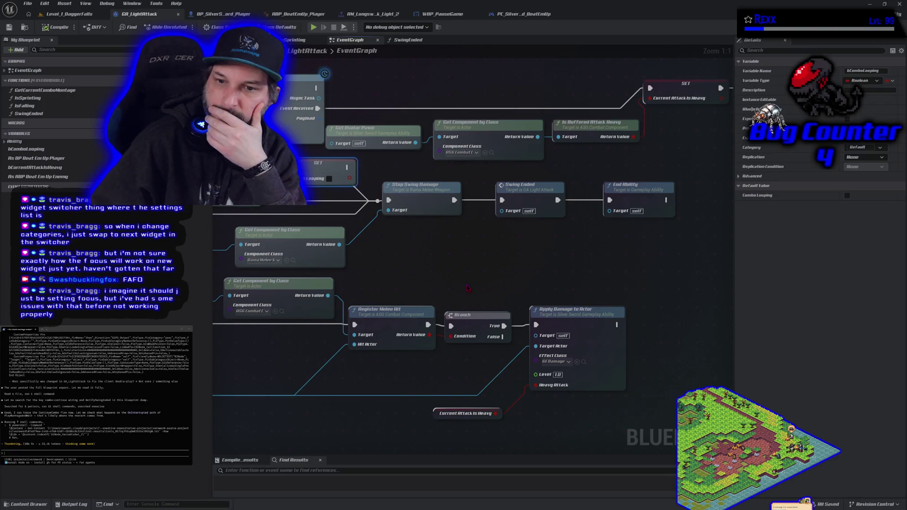
drag(467, 288, 537, 295)
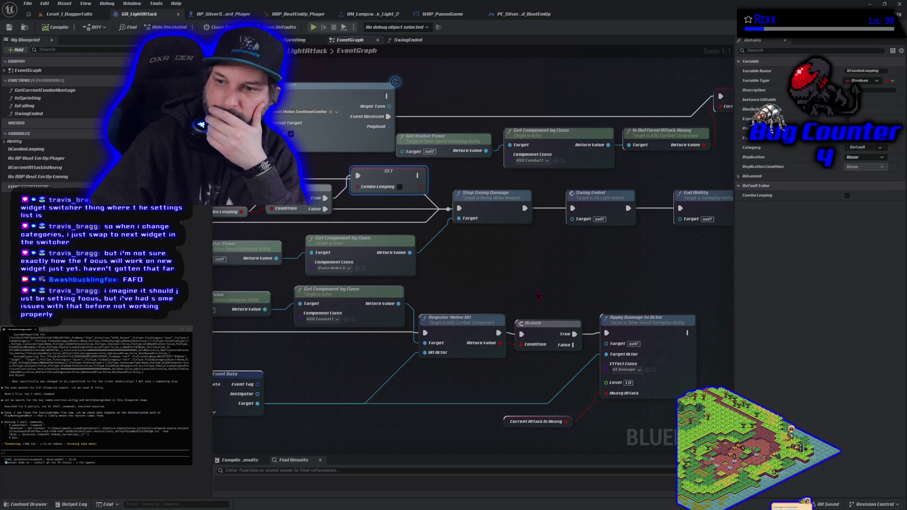
mouse_move(484, 261)
mouse_down()
mouse_move(560, 213)
mouse_move(595, 220)
mouse_up()
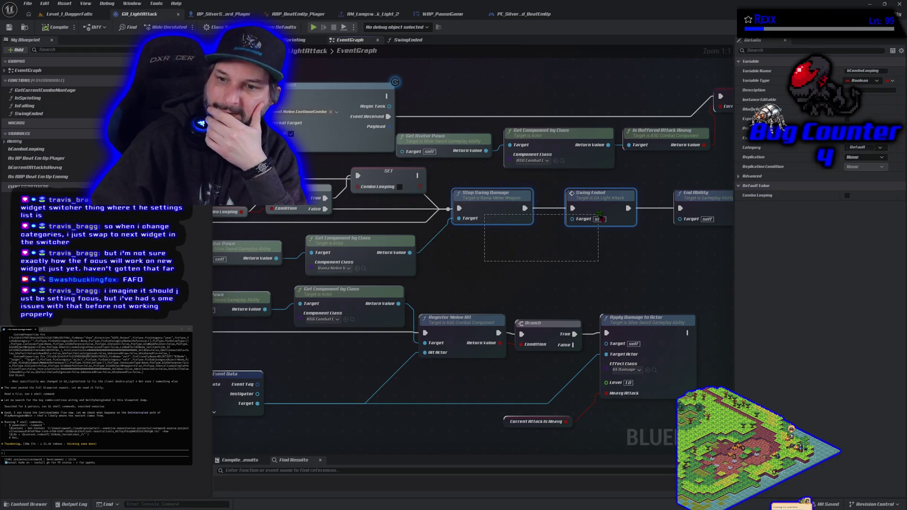
click(562, 256)
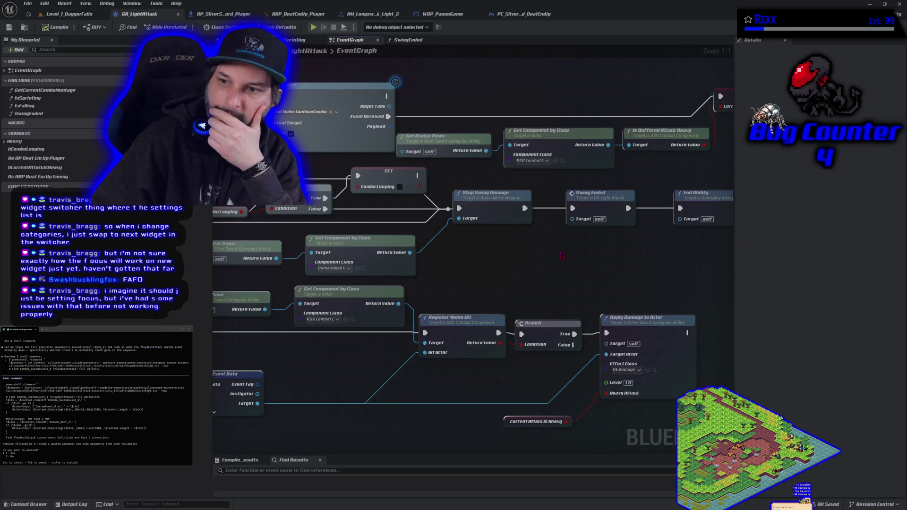
double_click(61, 113)
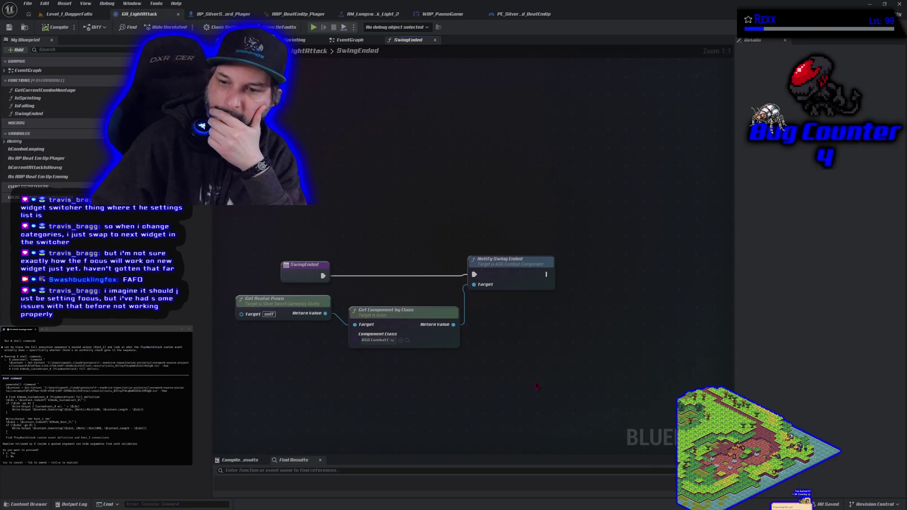
Go back to GA_LightAttack's event graph with Alt+Left and approve the Claude Code prompt
key(alt+Left)
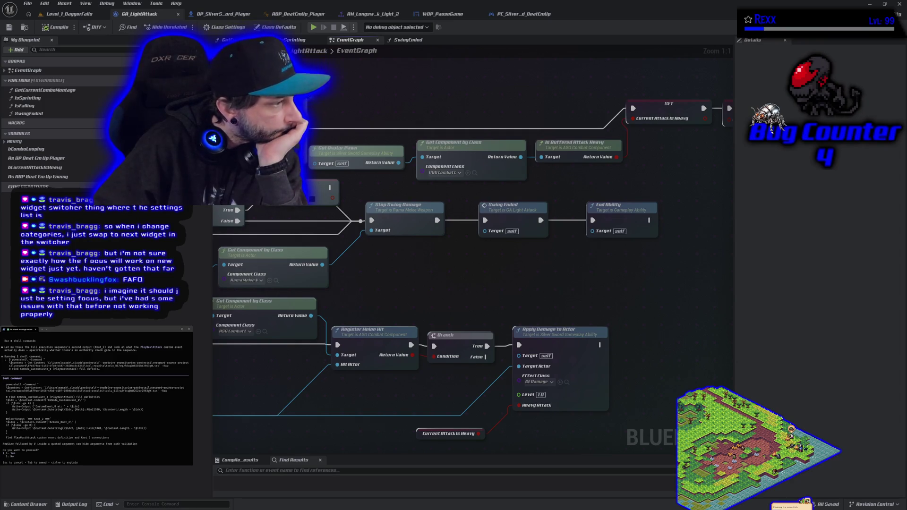
key(Return)
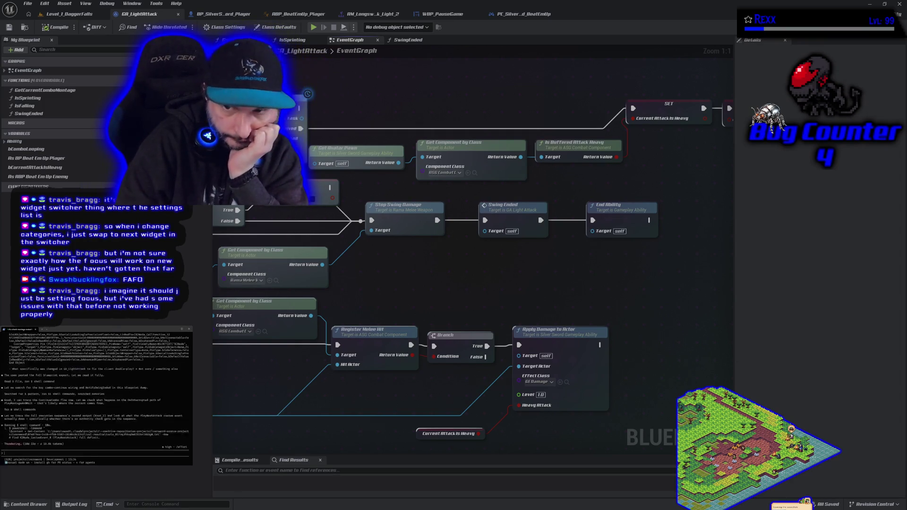
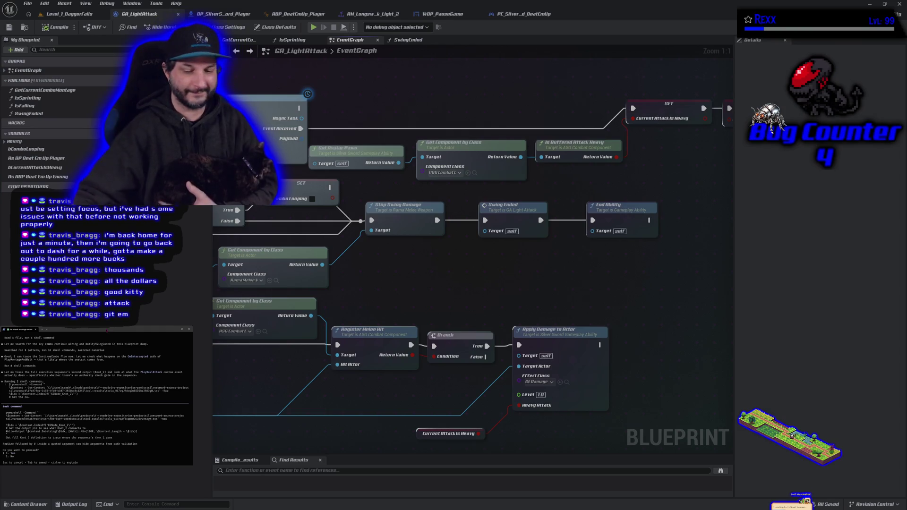
Approve the assistant's three proposed Bash commands that inspect the light-attack graph
key(Return)
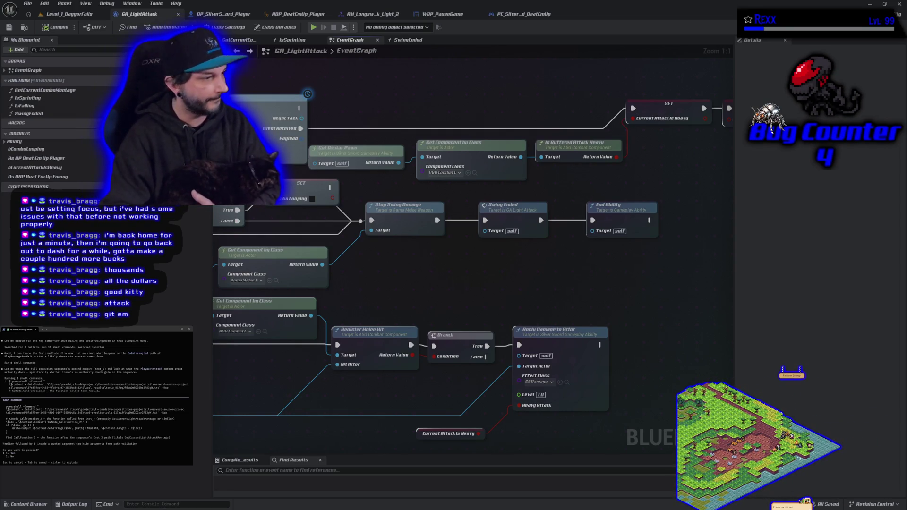
key(Return)
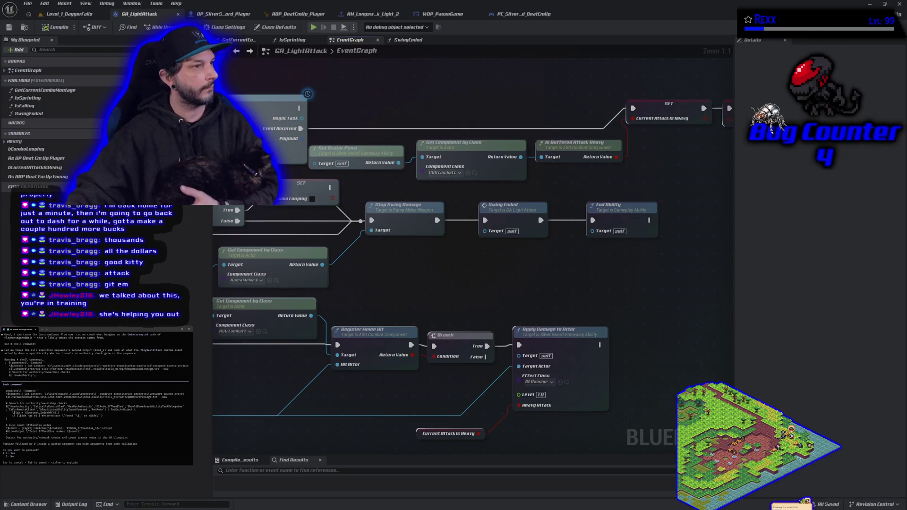
key(Return)
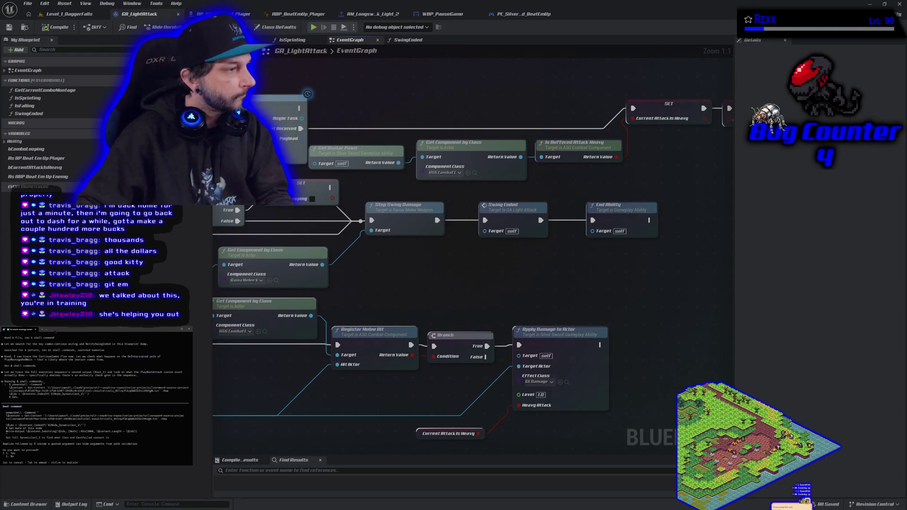
Approve the assistant's first five shell commands tracing the swing bug
key(Return)
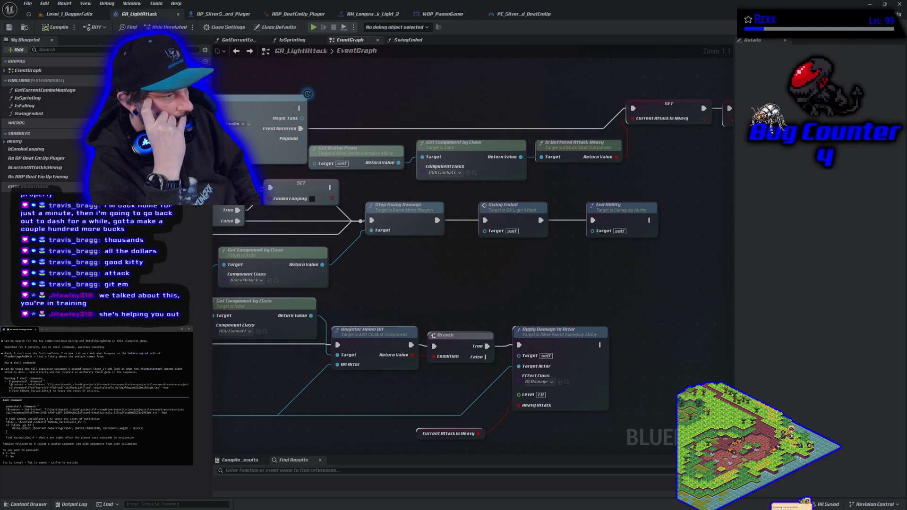
key(Return)
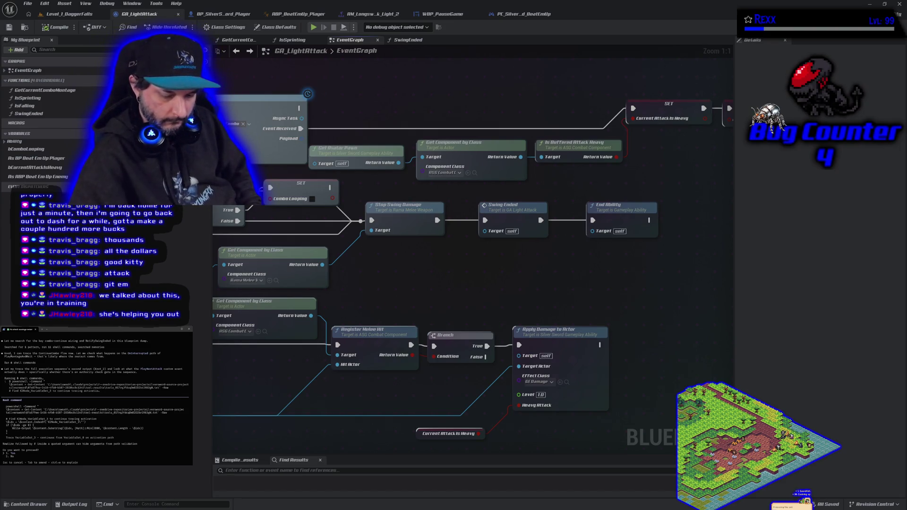
key(Return)
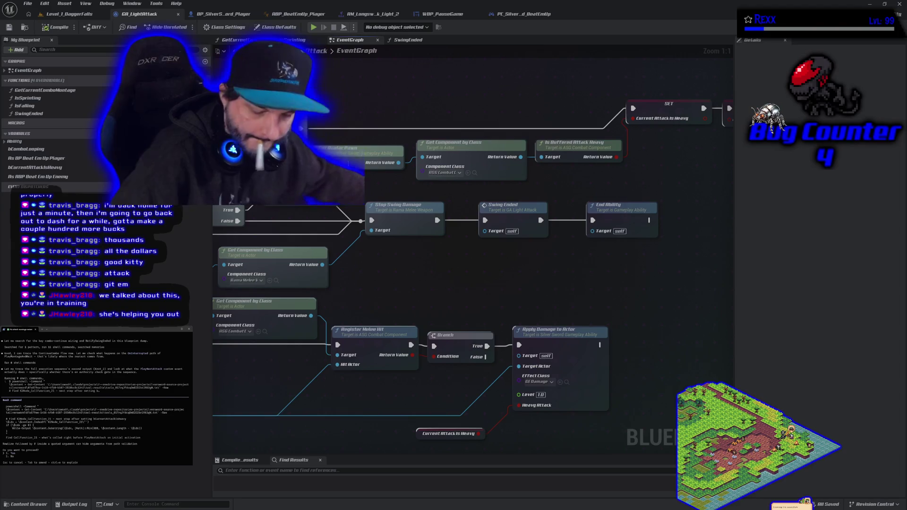
key(Return)
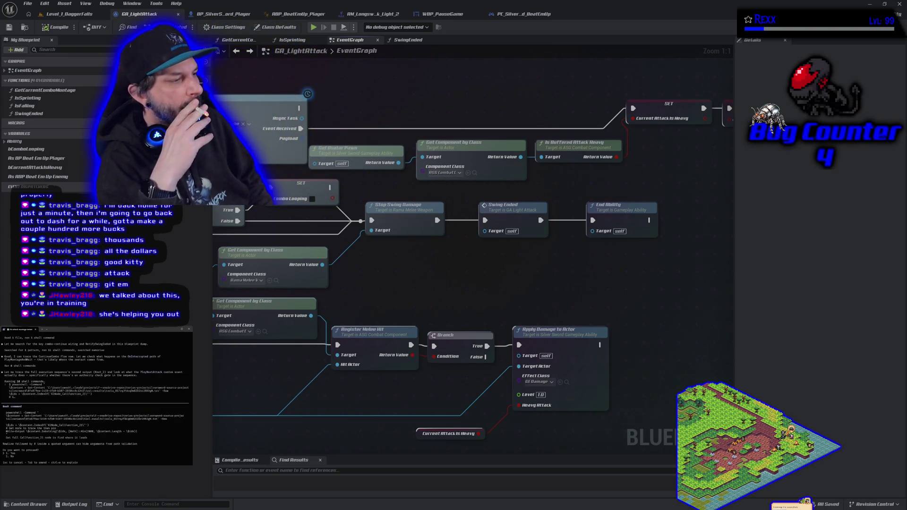
key(Return)
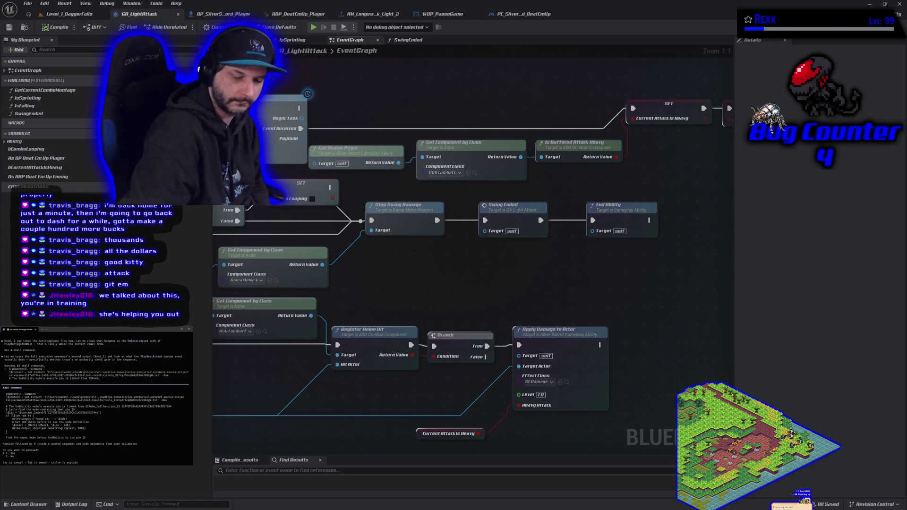
Approve four more assistant commands, then bring the YouTube Music window forward
key(Return)
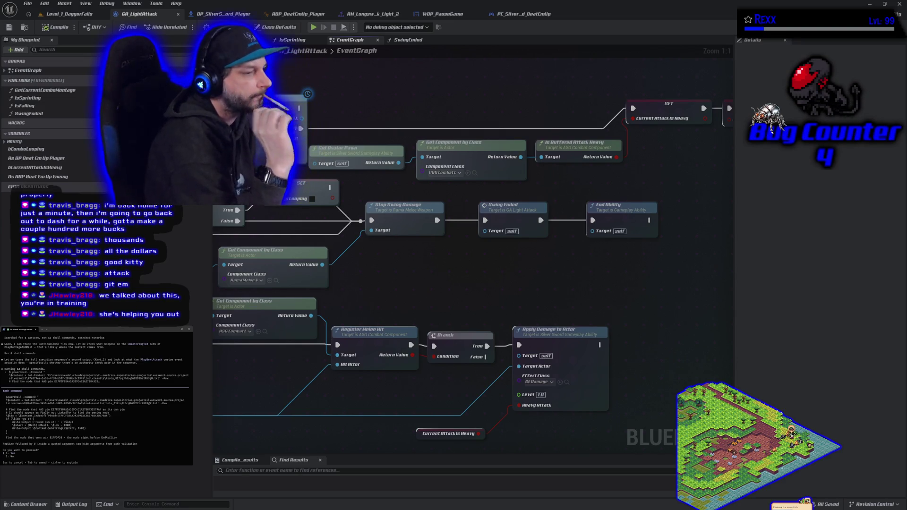
key(Return)
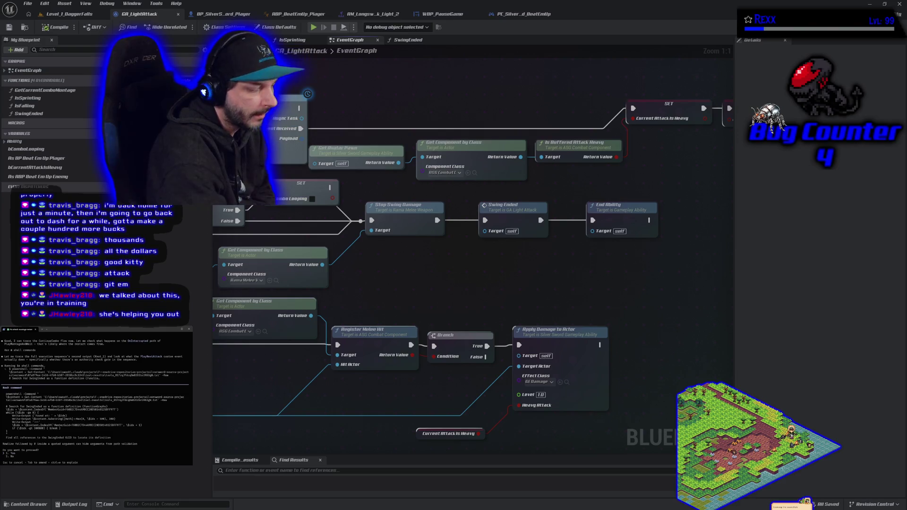
key(Return)
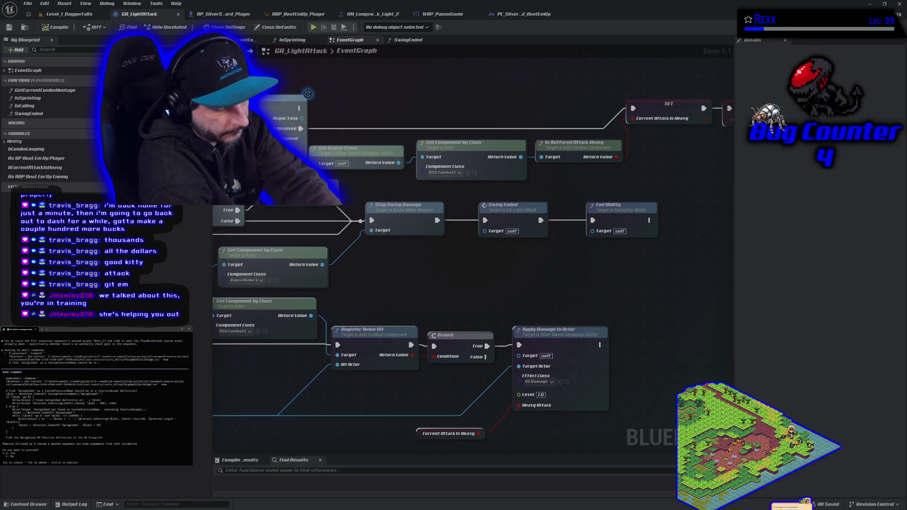
key(Return)
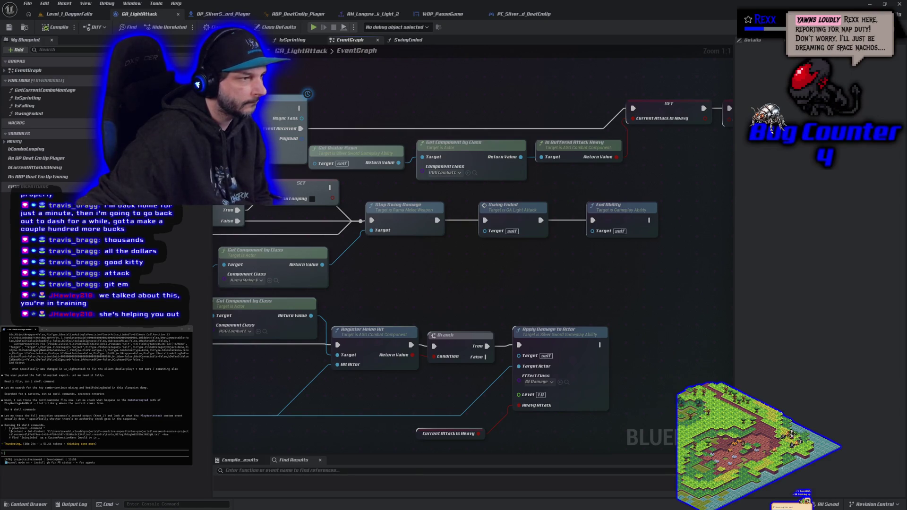
key(alt+Tab)
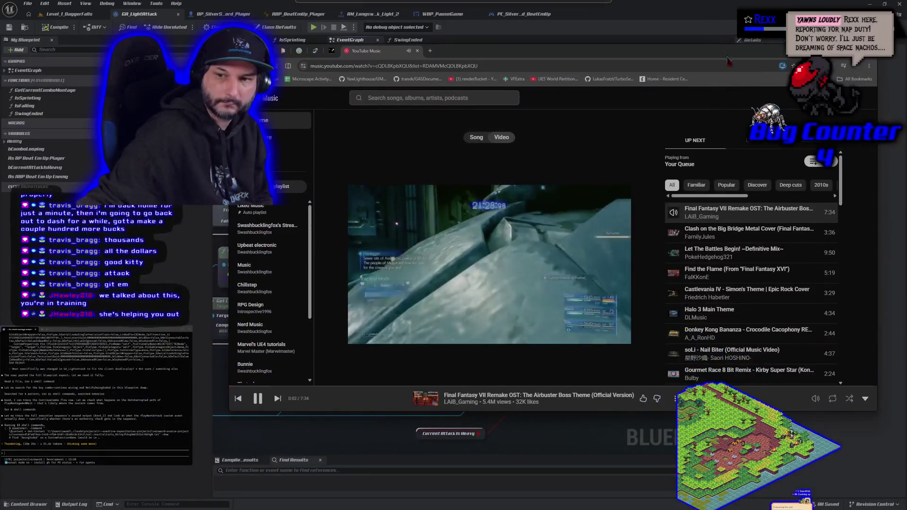
Switch the playing Airbuster Boss Theme video to full-screen view
click(619, 198)
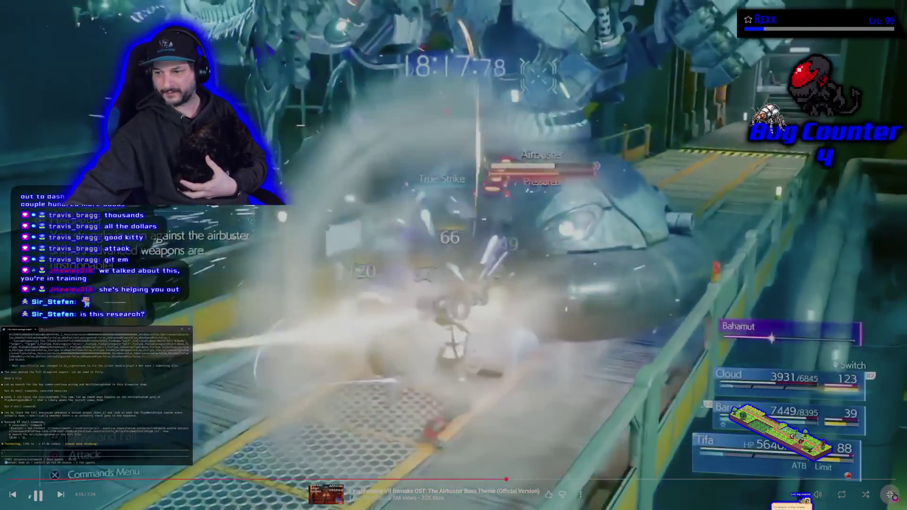
Exit full screen and drag the YouTube Music window lower to reveal the graph
click(892, 495)
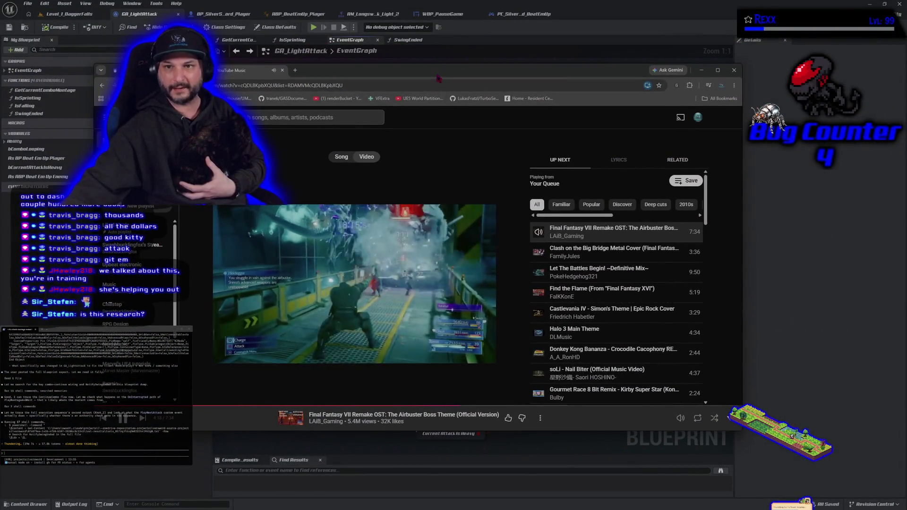
mouse_move(434, 77)
mouse_down()
mouse_move(496, 345)
mouse_move(464, 91)
mouse_up()
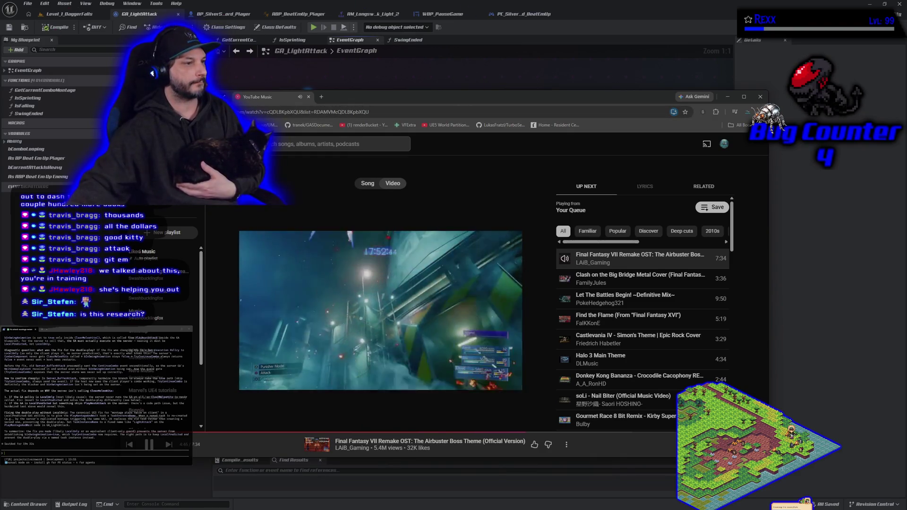
scroll(95, 390, up, 5)
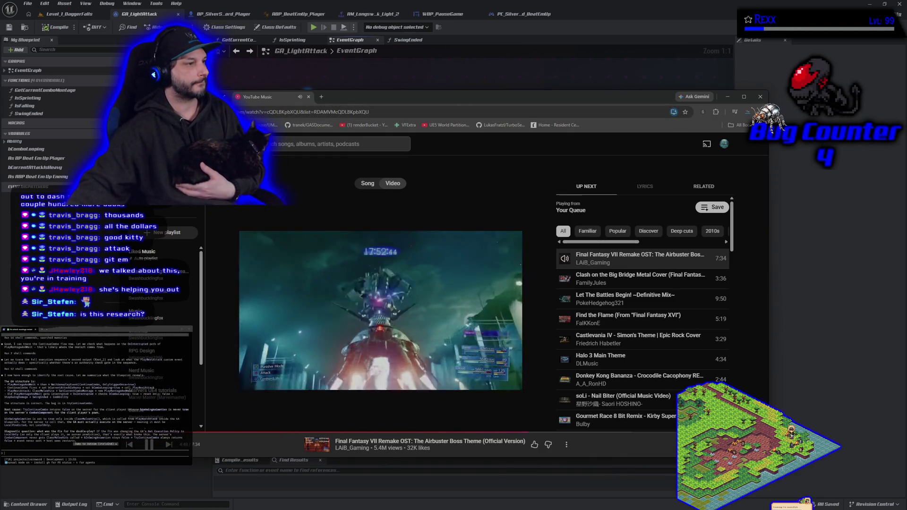
scroll(95, 390, down, 2)
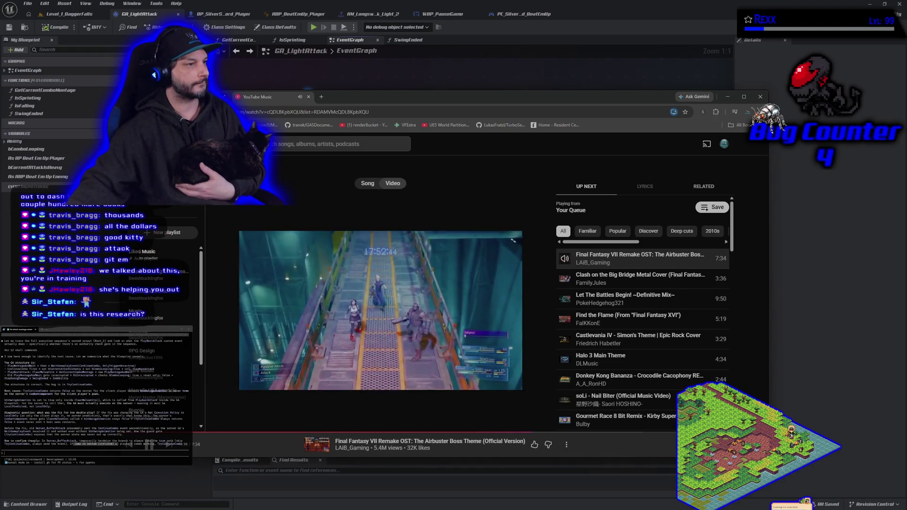
scroll(94, 392, down, 1)
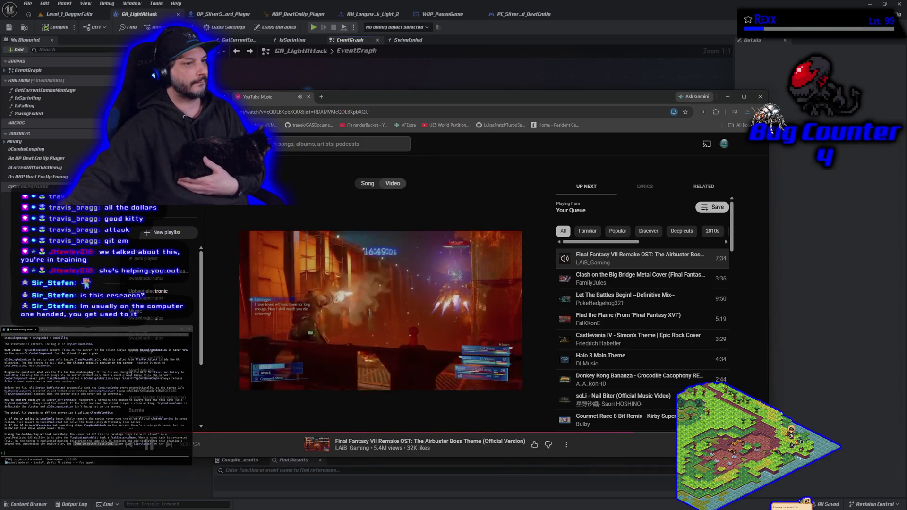
click(491, 62)
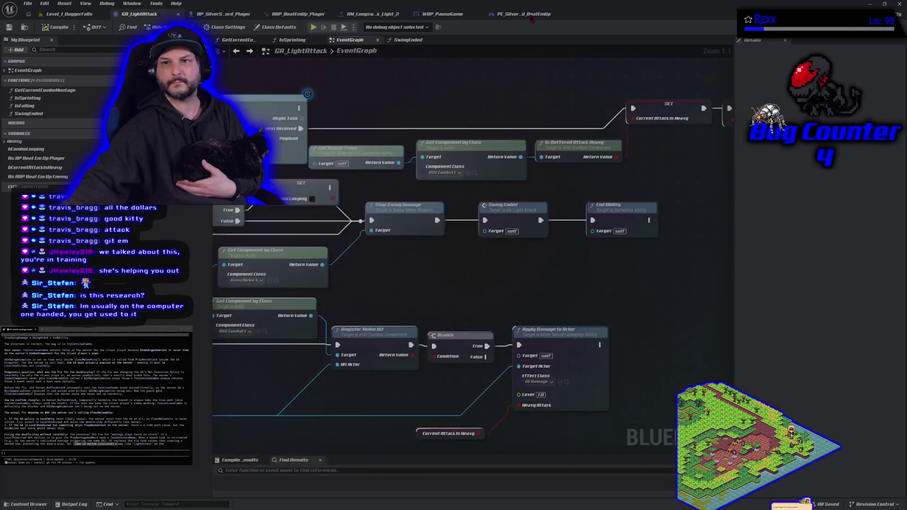
Switch to the GA_LightAttack editor and show its Class Defaults in the Details panel
click(141, 13)
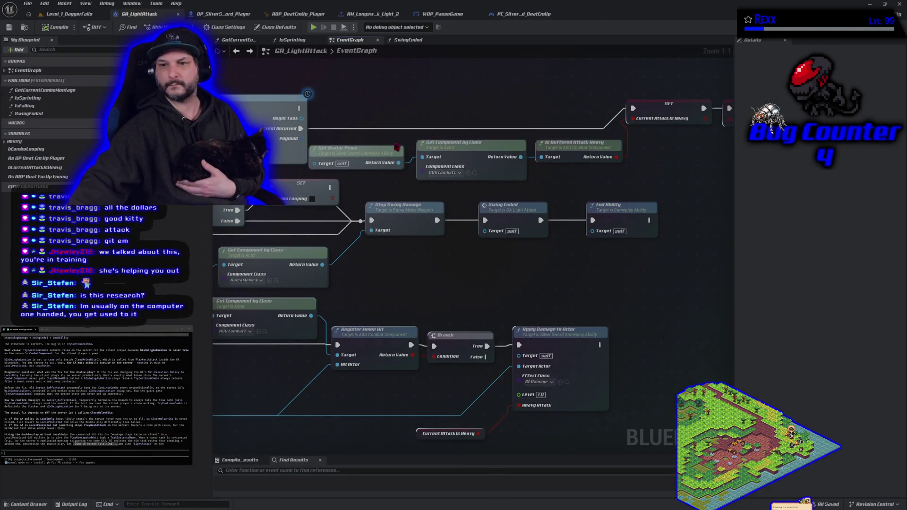
click(275, 27)
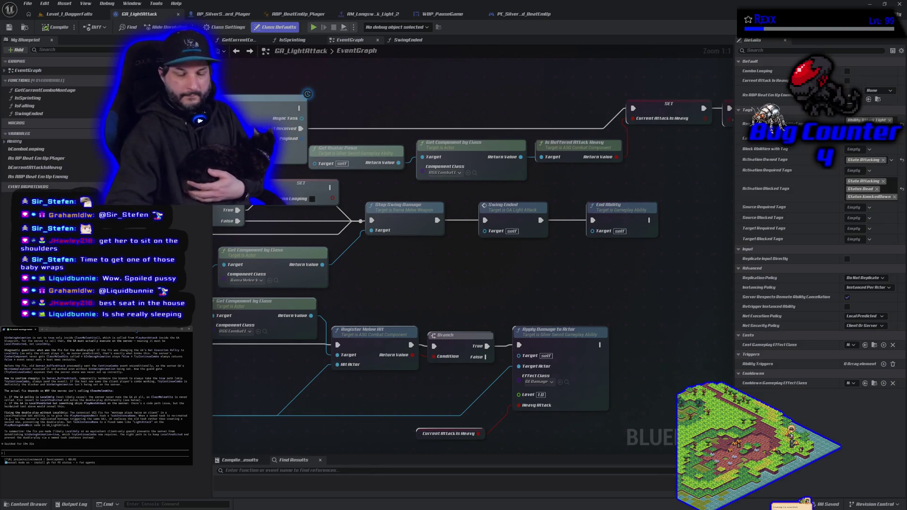
Tell the assistant 'its local predicted', then bring up and hide the YouTube Music window
text(l loca)
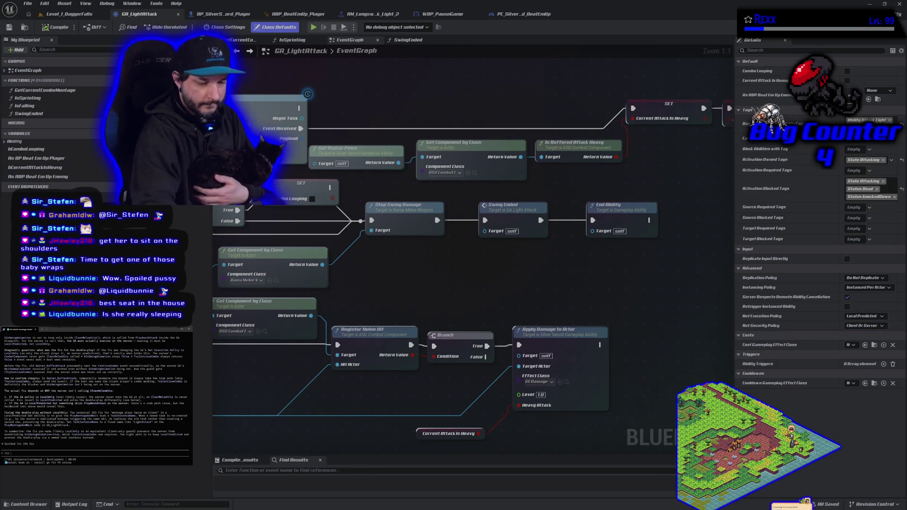
text(l pd)
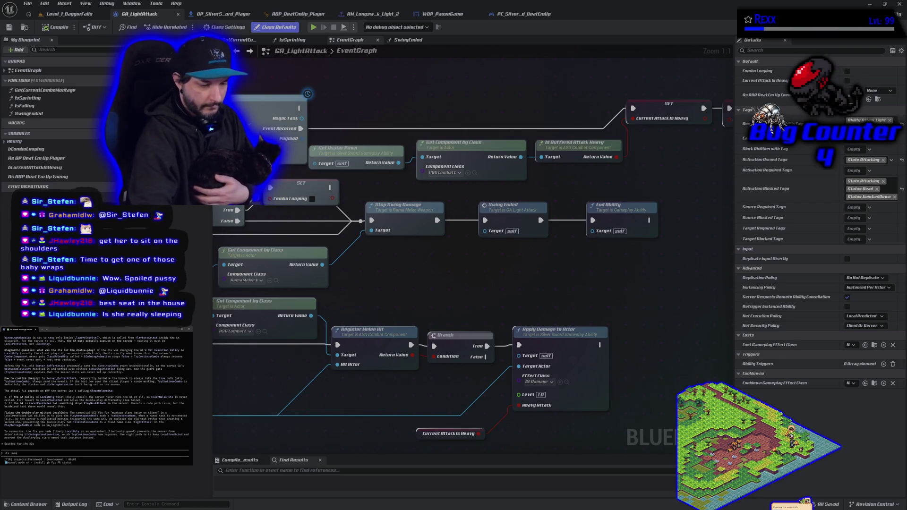
text(icted)
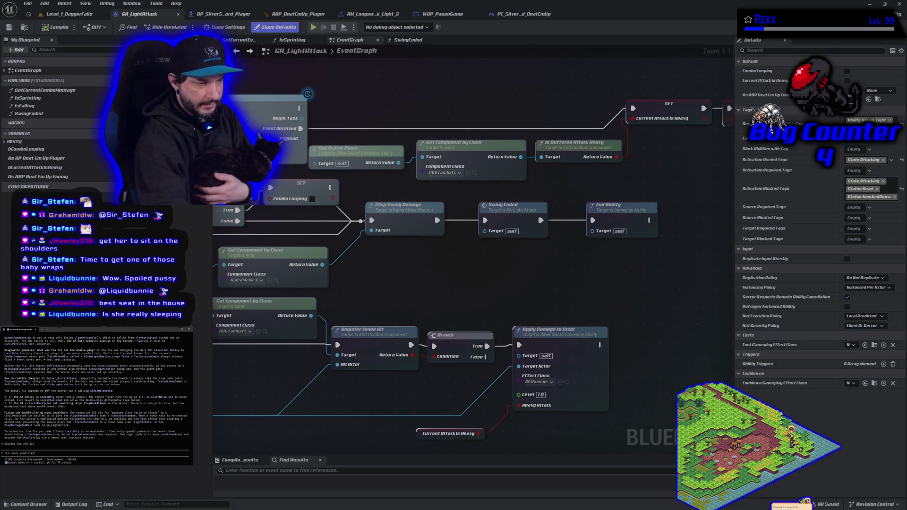
key(Return)
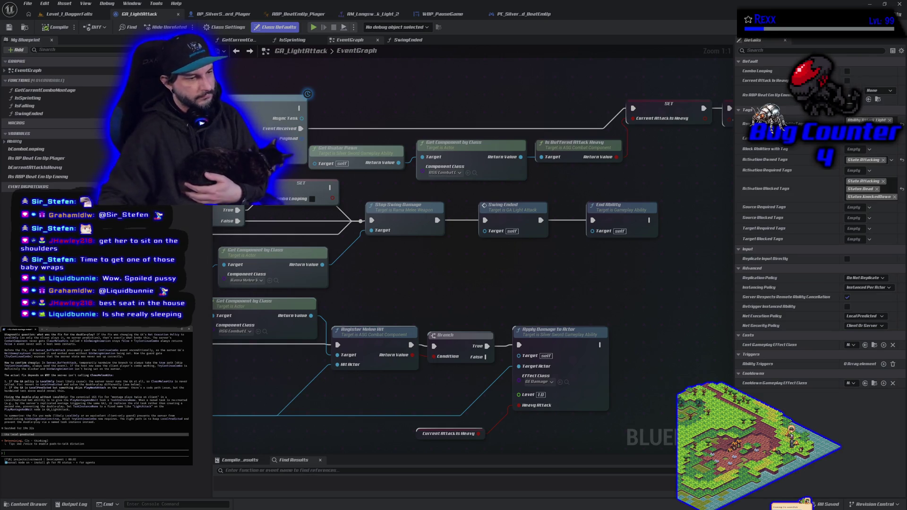
key(alt+Tab)
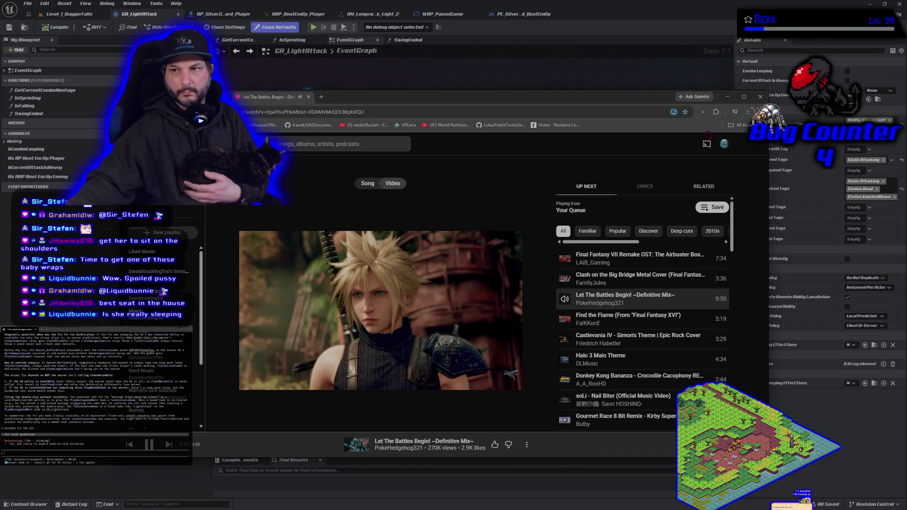
click(728, 97)
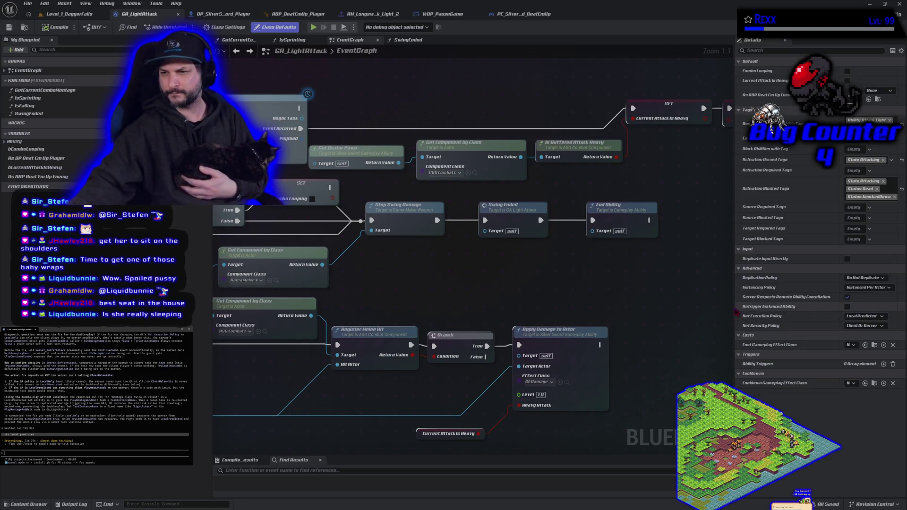
Widen the Details property column and review the Instancing Policy choices, keeping Instanced Per Actor
mouse_move(736, 313)
mouse_down()
mouse_move(649, 298)
mouse_move(589, 303)
mouse_move(691, 308)
mouse_up()
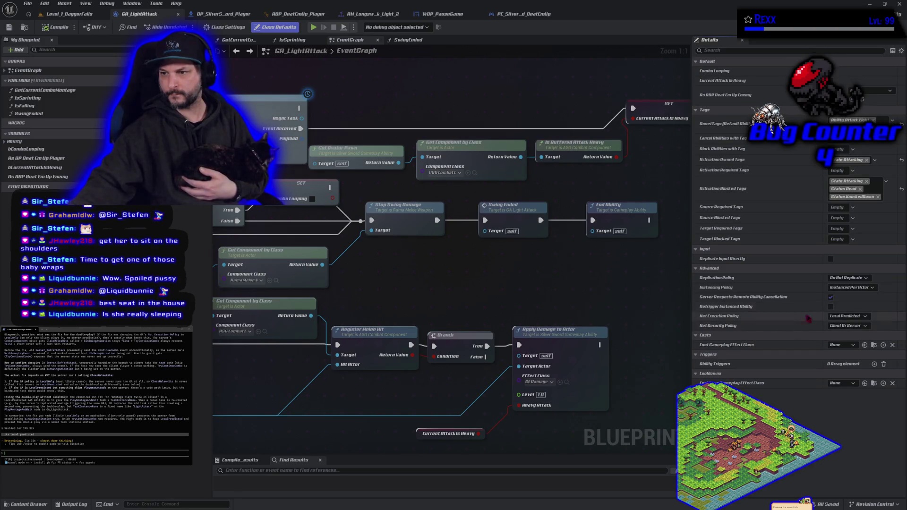
click(846, 289)
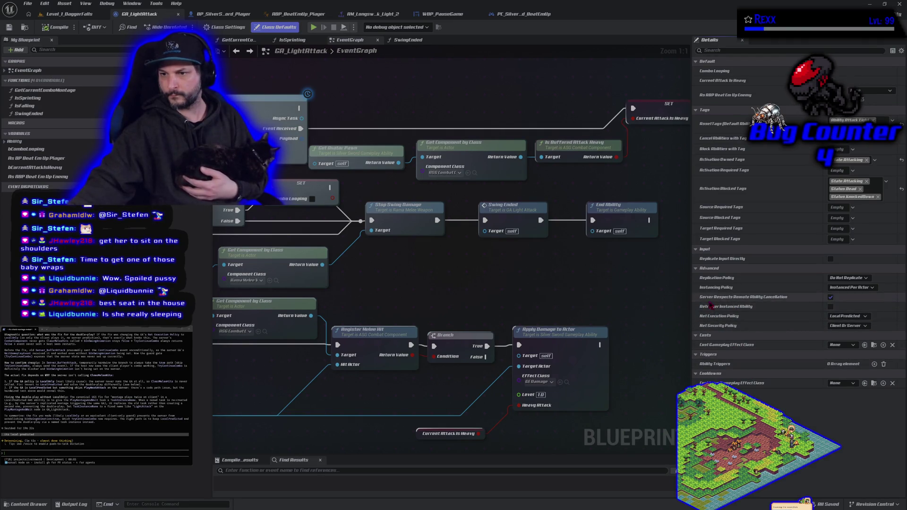
mouse_move(710, 312)
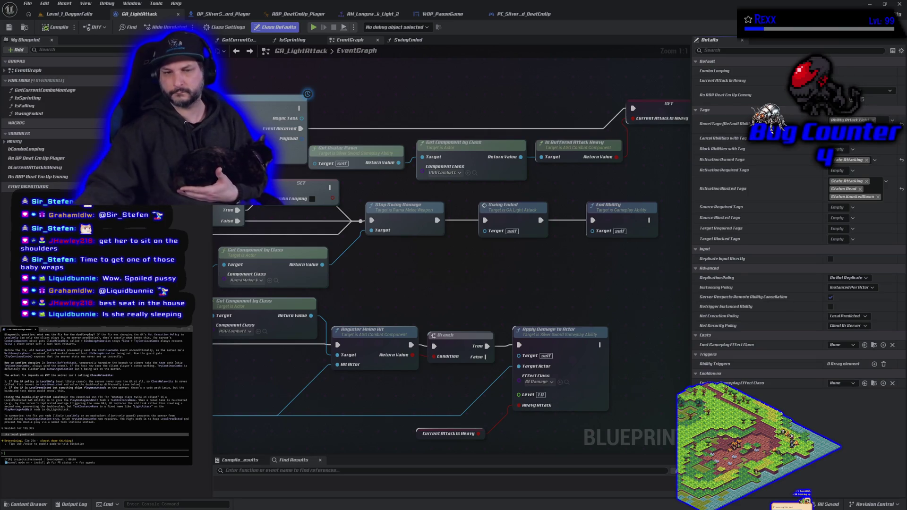
Box-select the upper row of ability nodes and raise the SET Combo Looping node higher
scroll(383, 255, down, 2)
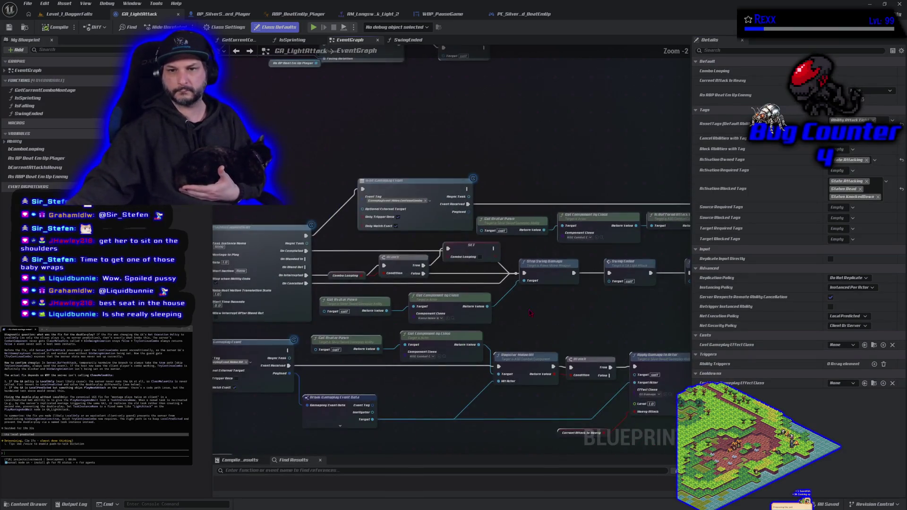
mouse_move(300, 114)
mouse_down()
mouse_move(383, 208)
mouse_move(703, 215)
mouse_move(626, 215)
mouse_move(626, 164)
mouse_up()
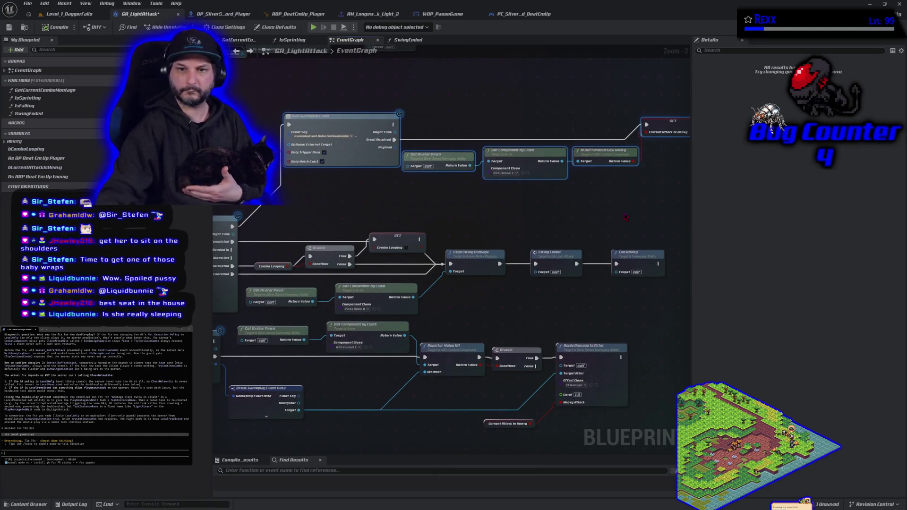
drag(399, 236, 389, 197)
click(408, 239)
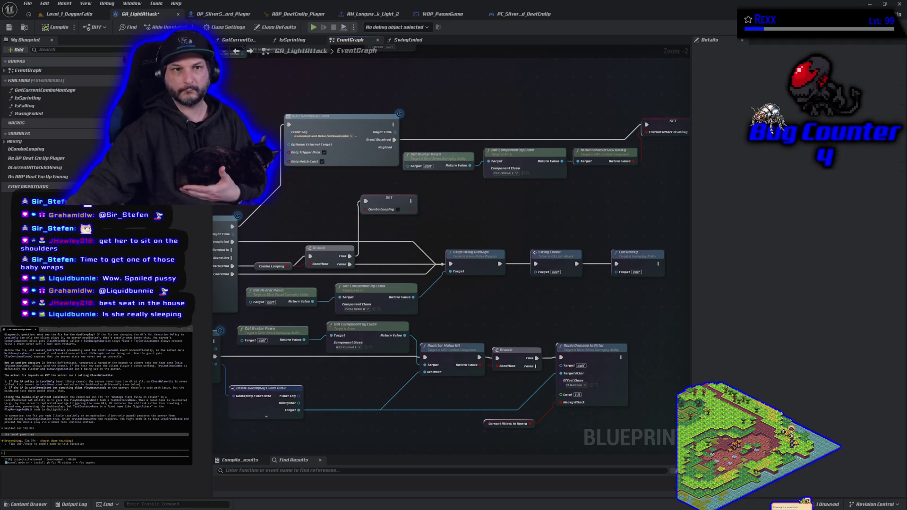
click(28, 3)
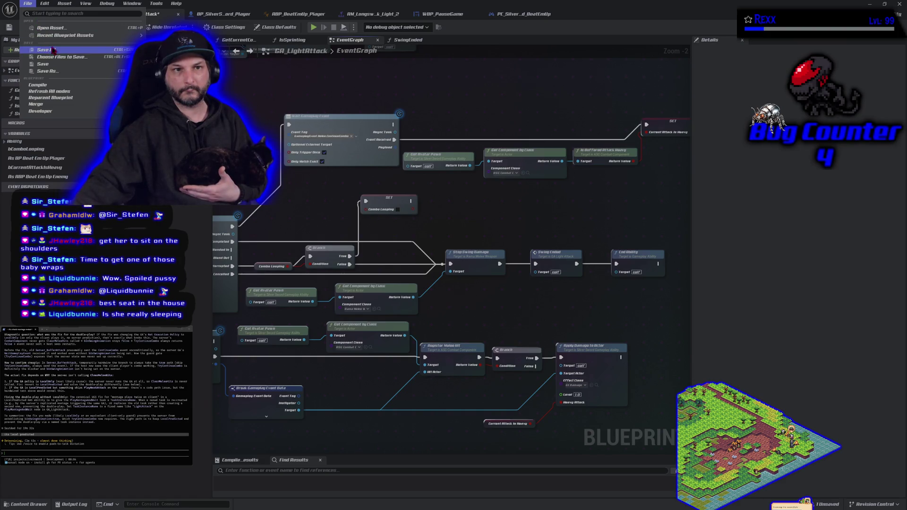
Save GA_LightAttack, then select the Stop Swing Damage and Swing Ended nodes
click(54, 50)
scroll(435, 315, up, 2)
mouse_move(436, 315)
mouse_down()
mouse_move(581, 319)
mouse_move(430, 315)
mouse_move(435, 273)
mouse_up()
click(434, 264)
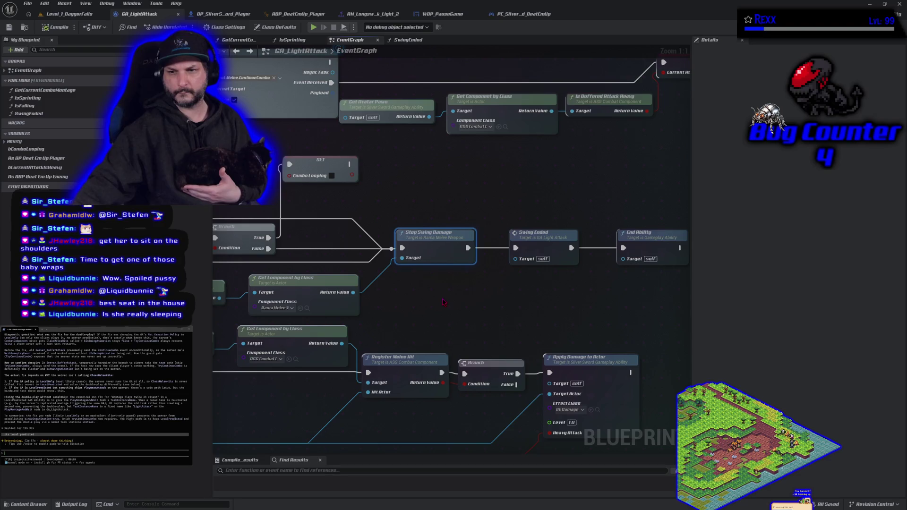
click(527, 262)
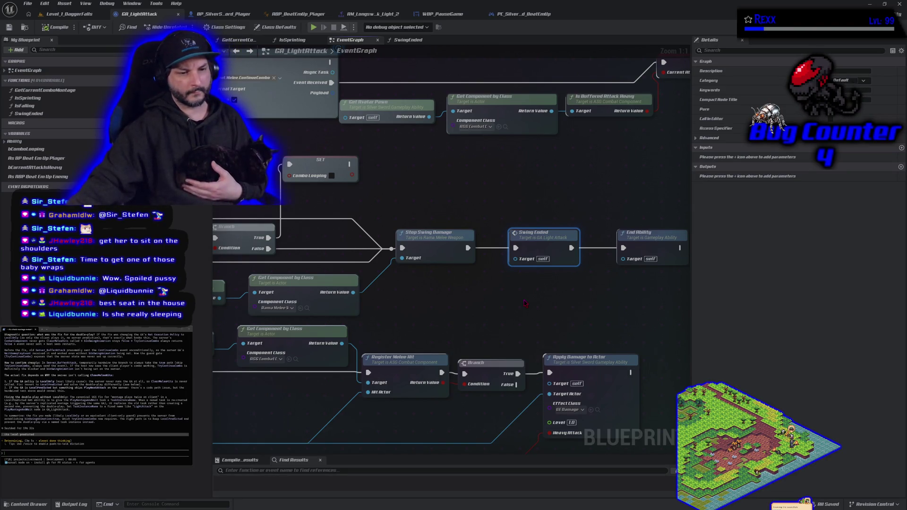
scroll(525, 303, down, 4)
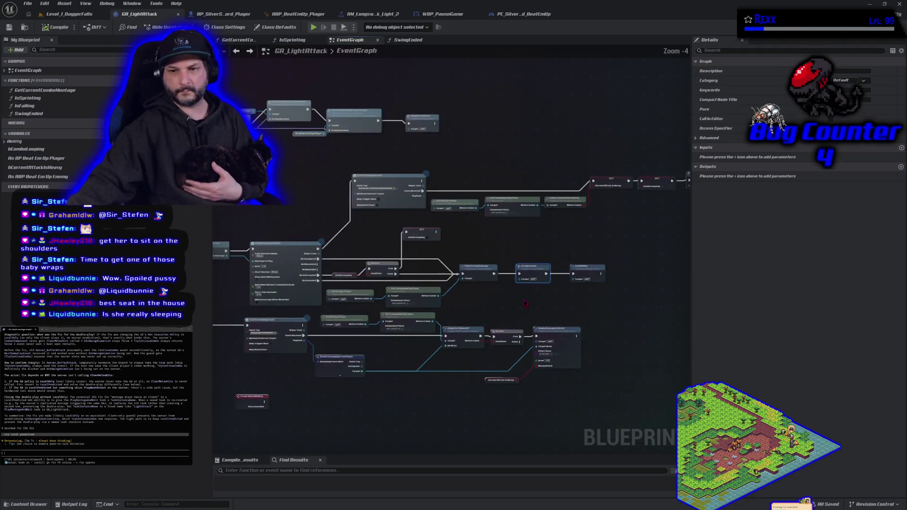
Title the comment box around Swing Ended 'can do combos over the server'
scroll(525, 303, up, 3)
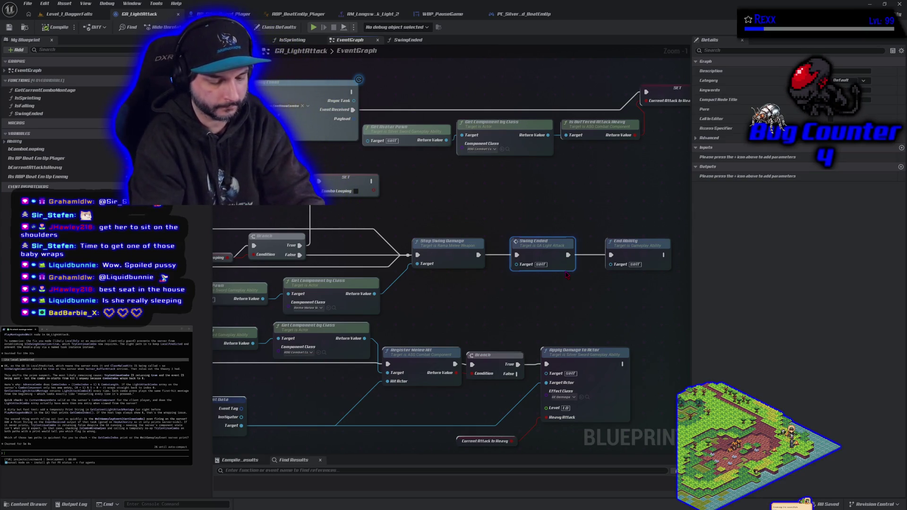
text(can do combos over the server)
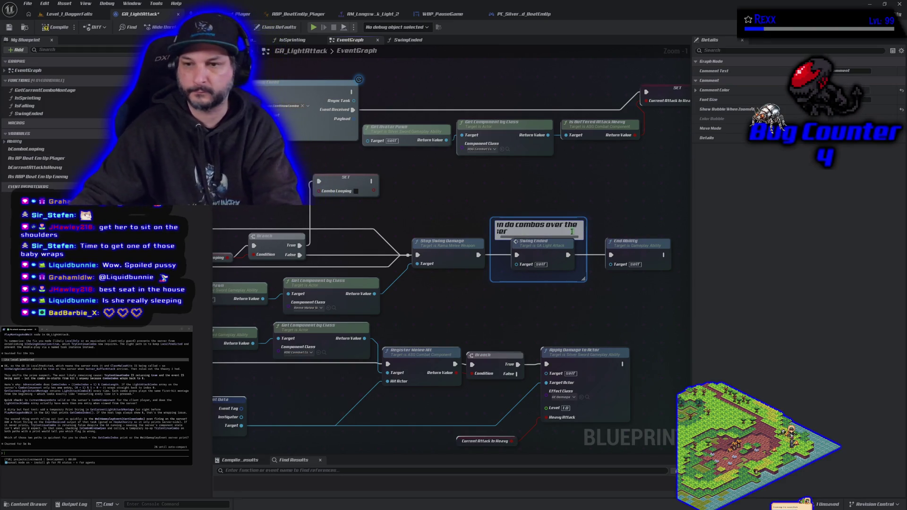
Undo the new comment box around Swing Ended, then compile GA_LightAttack
click(549, 313)
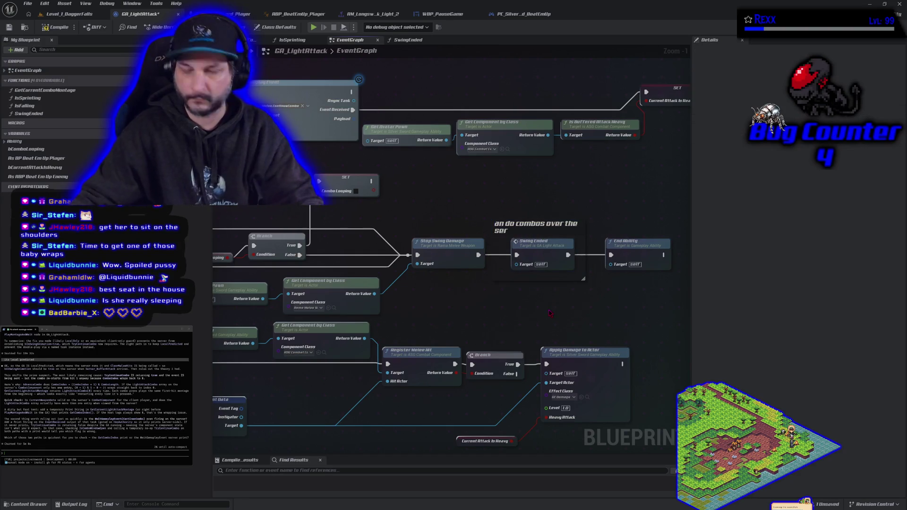
key(ctrl+z)
key(ctrl+z)
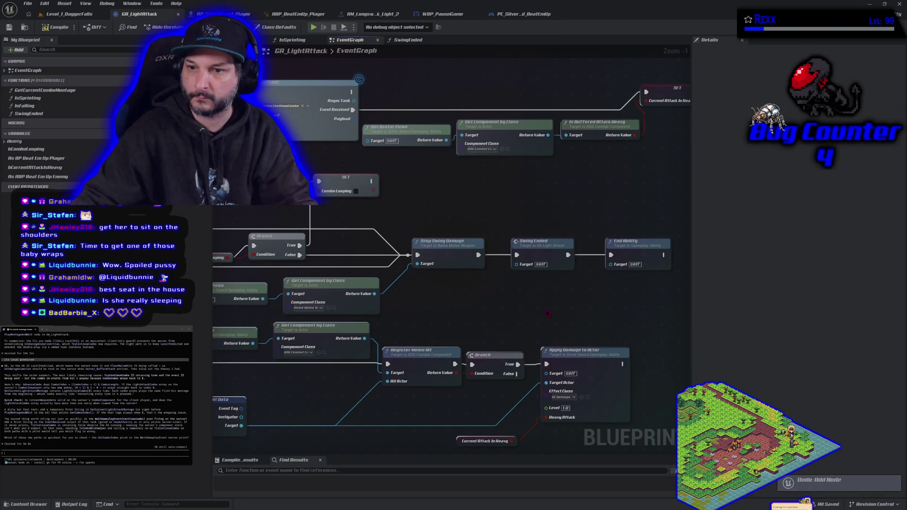
click(58, 28)
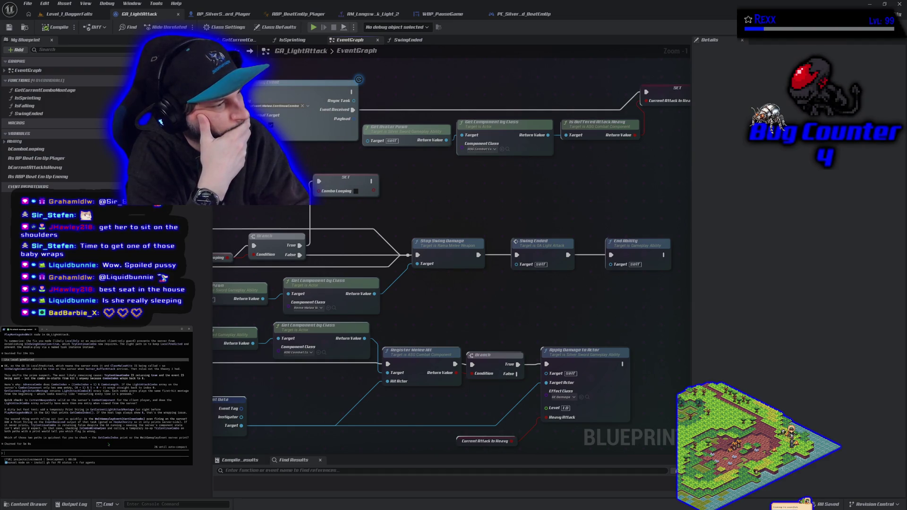
Start a terminal note 'there is more tha' to the assistant, then delete it
text(there is more)
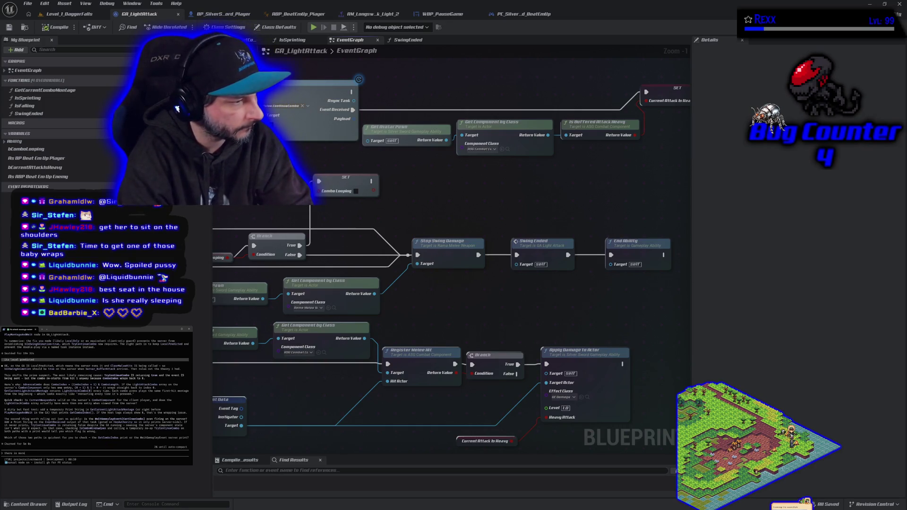
text( than one)
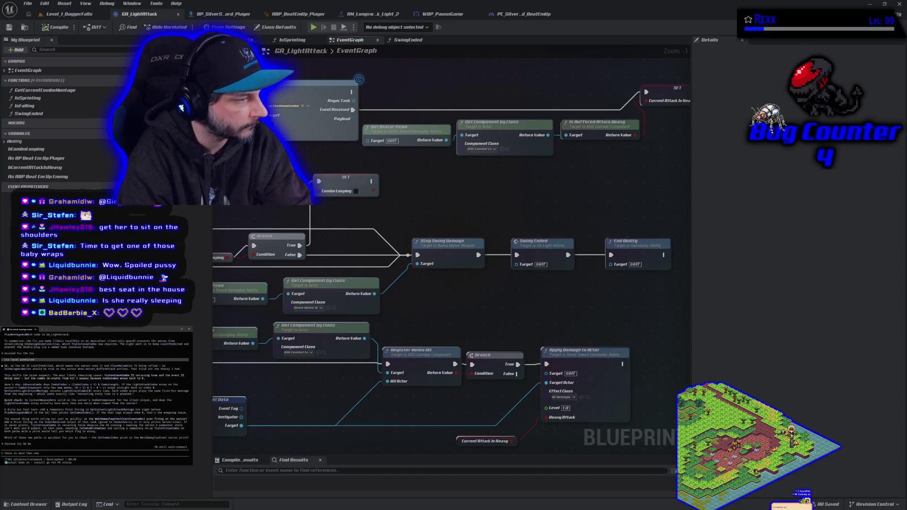
key(BackSpace)
key(BackSpace)
key(BackSpace)
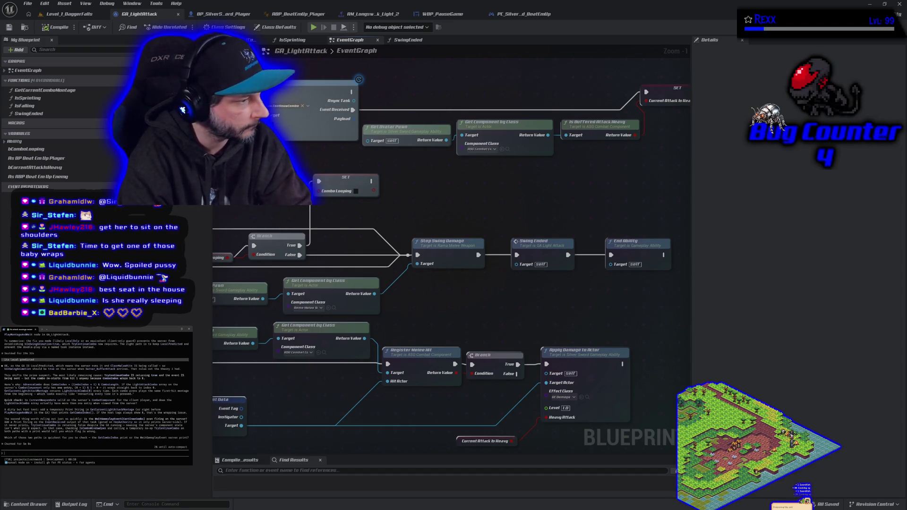
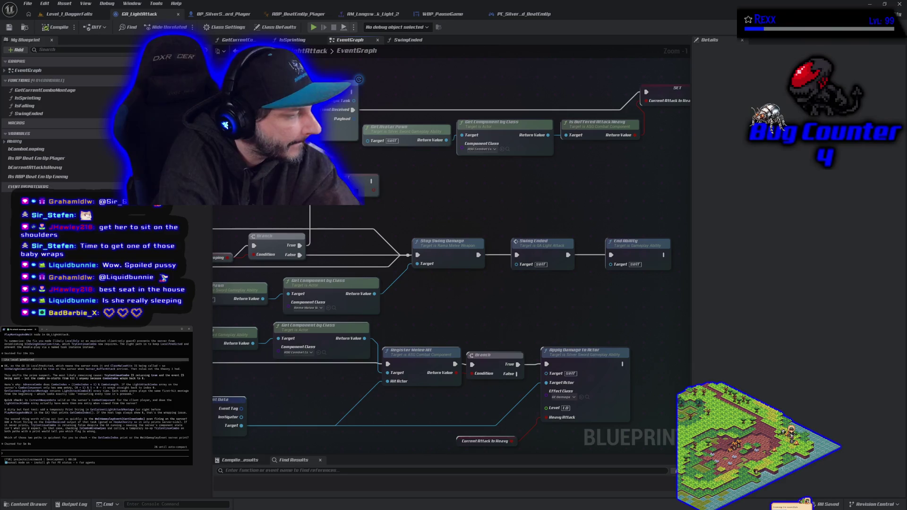
Tell the assistant the combo works without mashing, but mashing attacks restarts the montage
text(if i dont mash i can do)
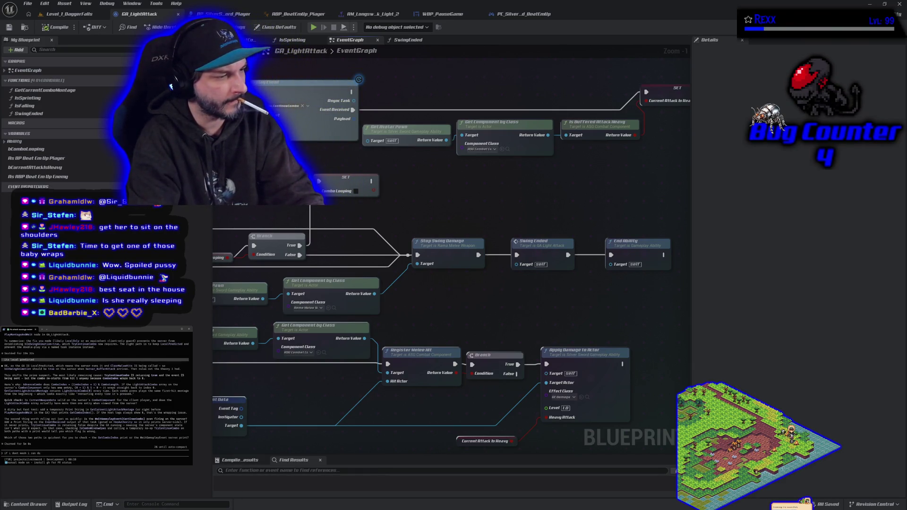
text( the combo)
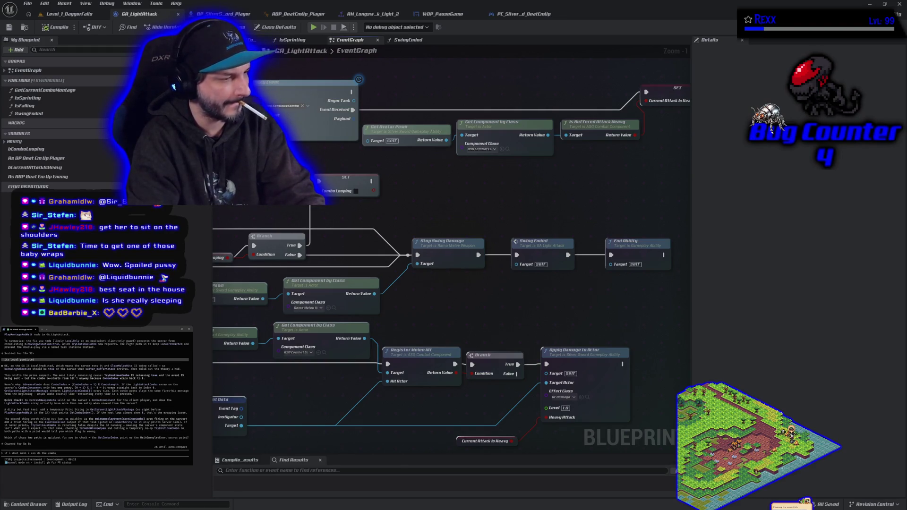
text(,)
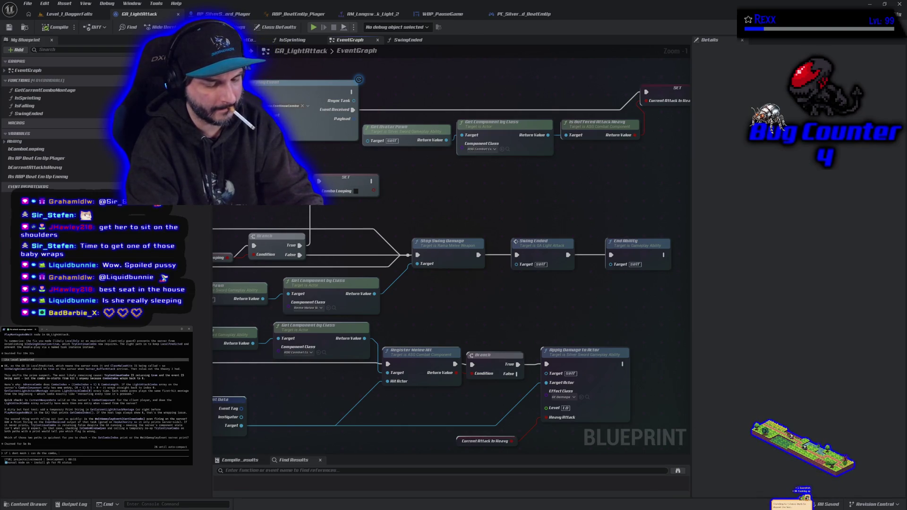
text( on the host it looks like the client is interrupting its own montage and restart)
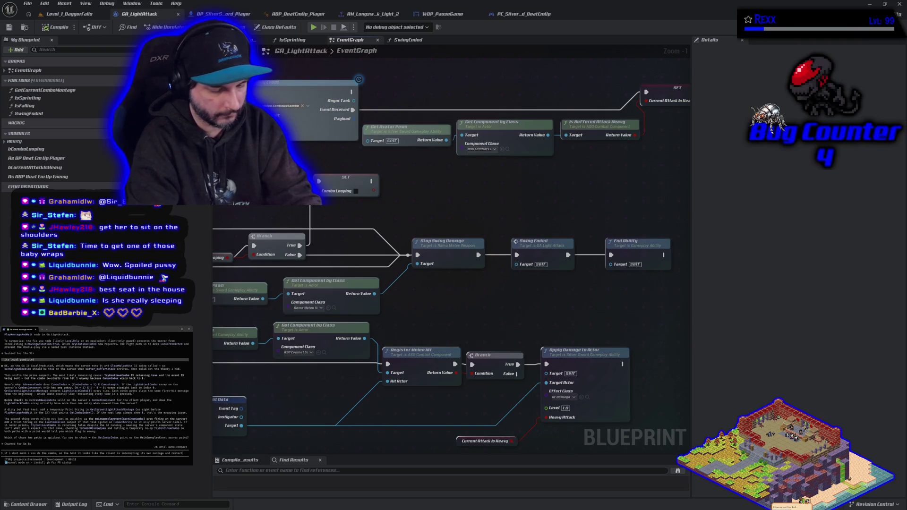
text(ing. like if you just hooked input up to a mont)
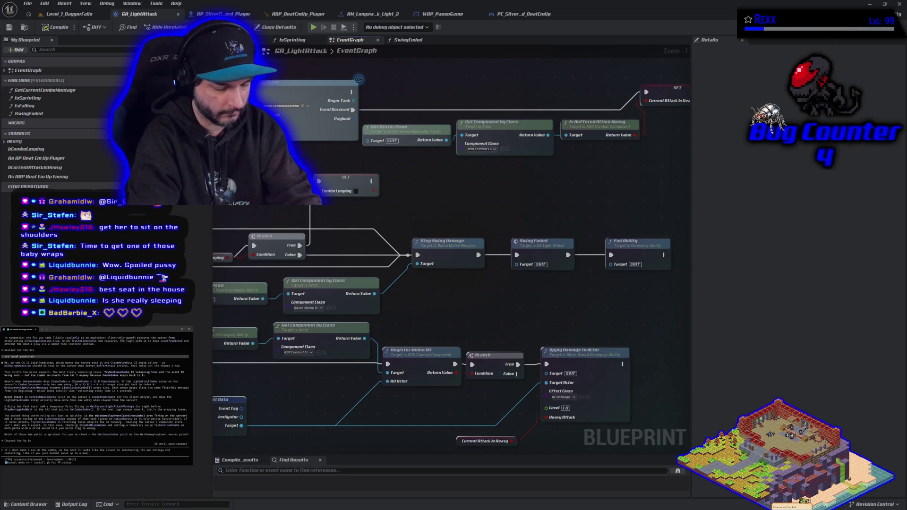
text(e play)
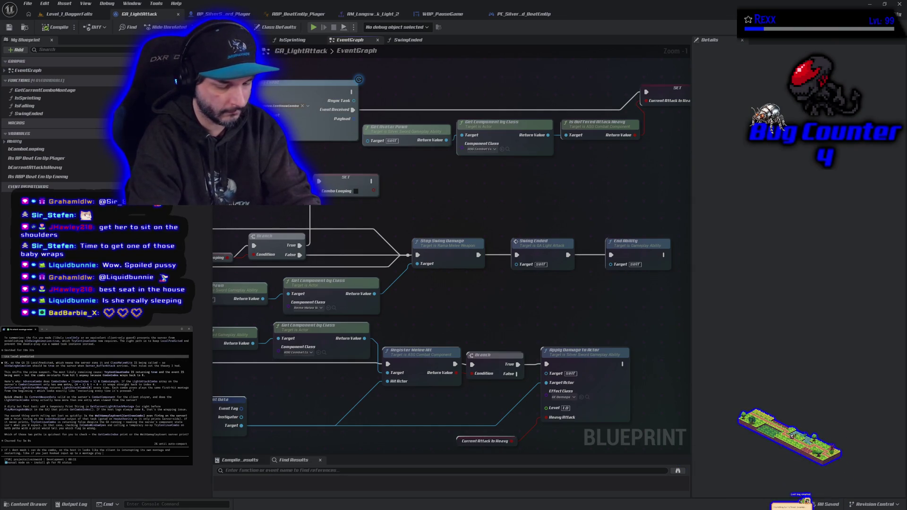
text( with m)
key(Return)
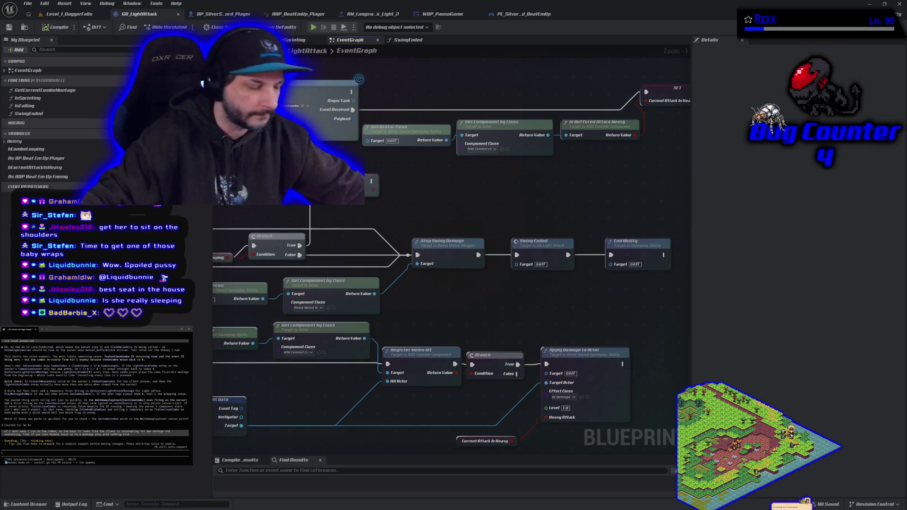
Bring the YouTube Music window playing 'Find the Flame' to the front
key(alt+Tab)
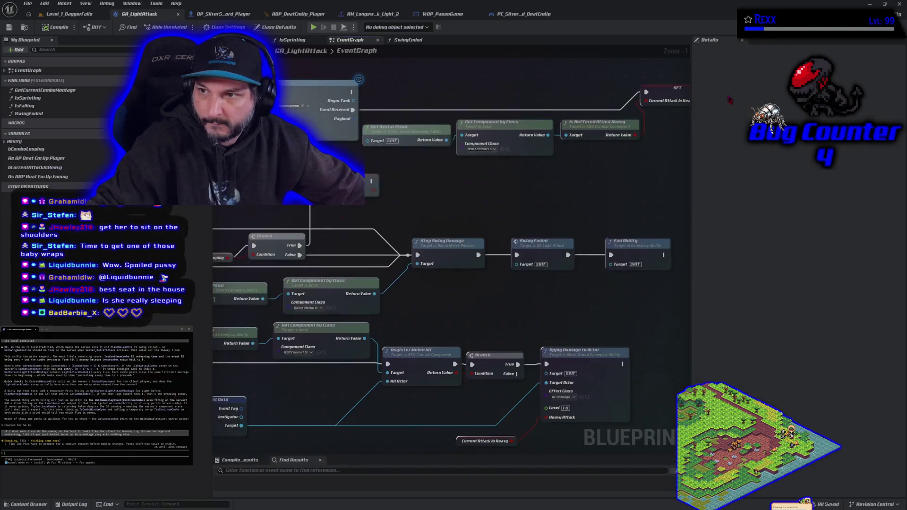
Minimise the YouTube Music window to reveal the GA_LightAttack graph
click(727, 97)
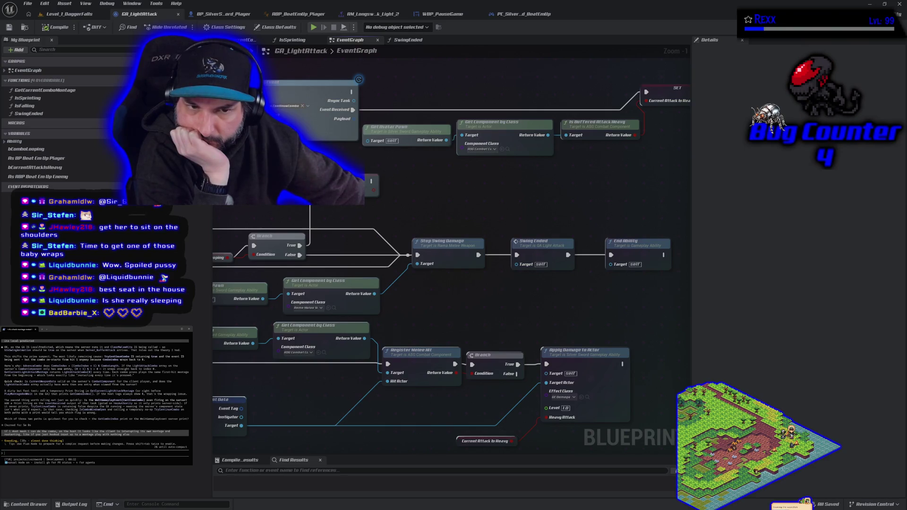
Show GA_LightAttack's Class Defaults, including tags and policies, in the Details panel
click(279, 27)
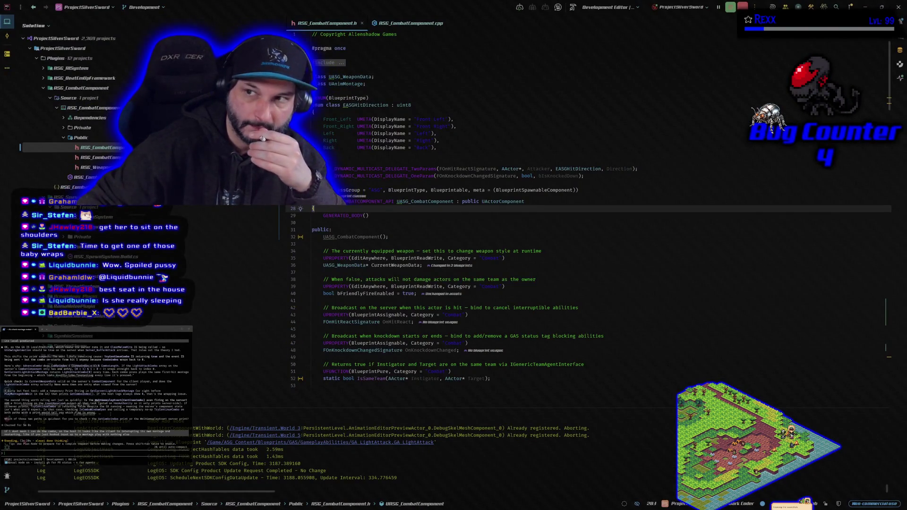
Return from Rider to Unreal and open the BP_SilverSword_Player event graph
key(alt+Tab)
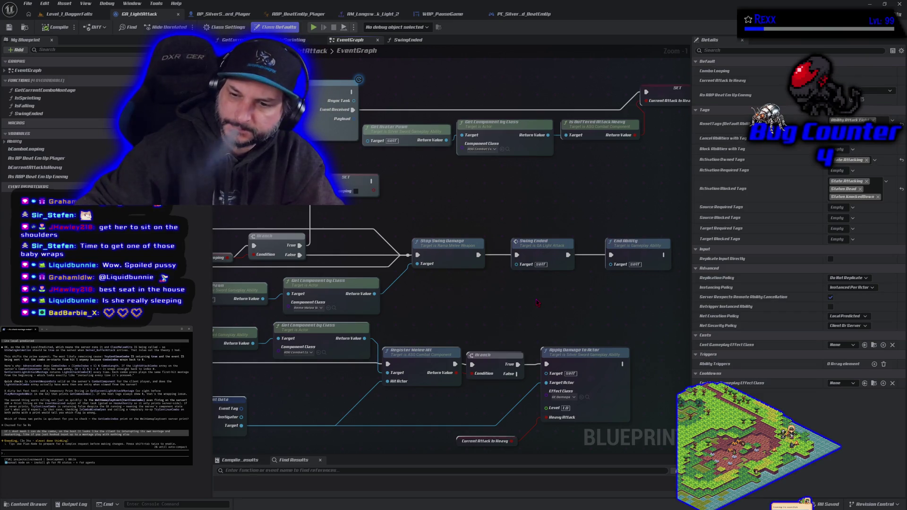
drag(415, 307, 385, 248)
click(225, 10)
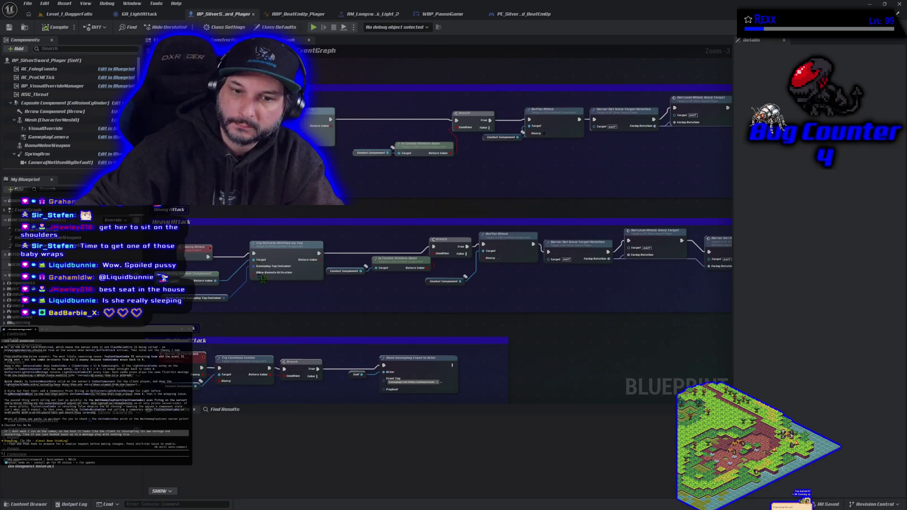
Inspect the Server_BufferAttack event and Send Gameplay Event to Actor nodes, surveying the motion warping groups
drag(291, 265, 318, 195)
click(196, 222)
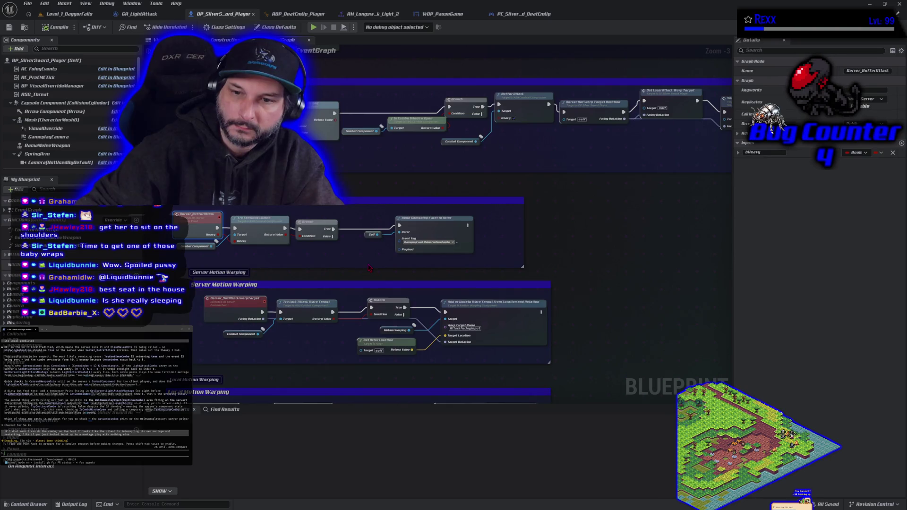
click(439, 229)
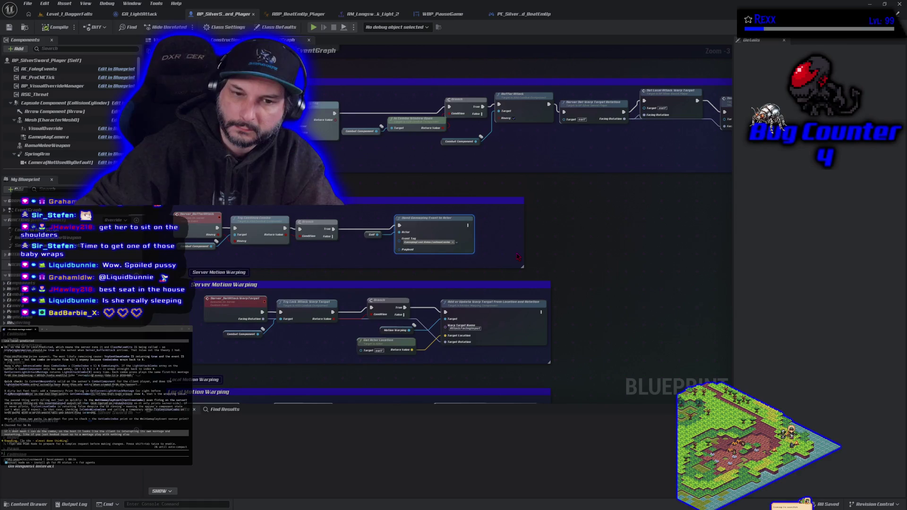
scroll(518, 257, down, 2)
scroll(518, 256, up, 1)
scroll(518, 257, up, 1)
mouse_move(518, 257)
mouse_down()
mouse_move(300, 277)
mouse_move(340, 342)
mouse_up()
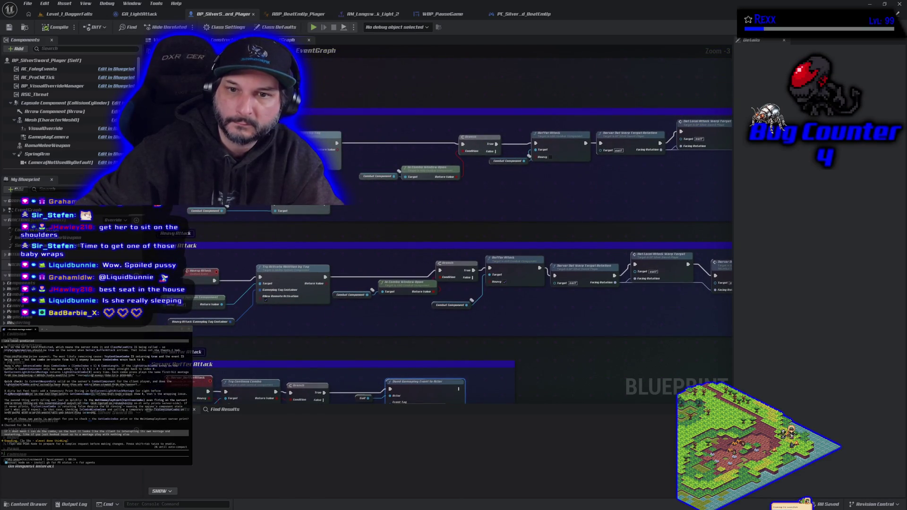
drag(339, 343, 287, 233)
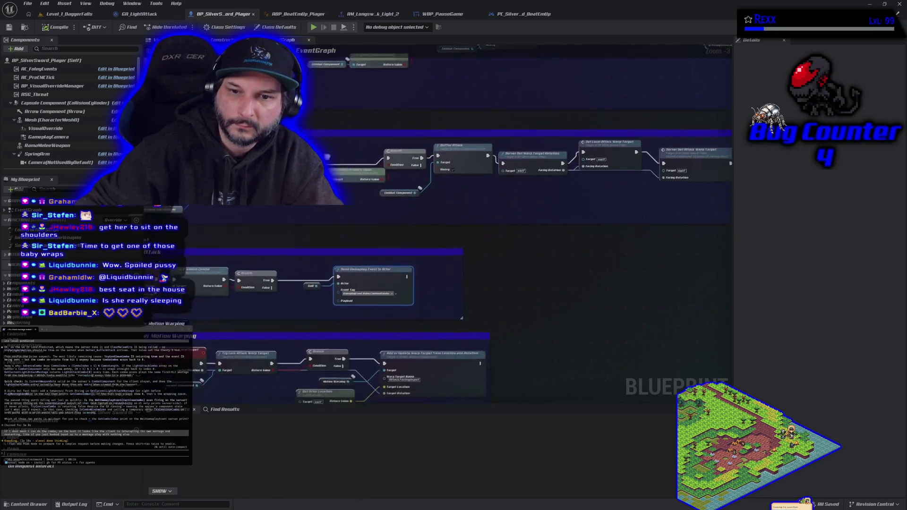
drag(320, 183, 415, 115)
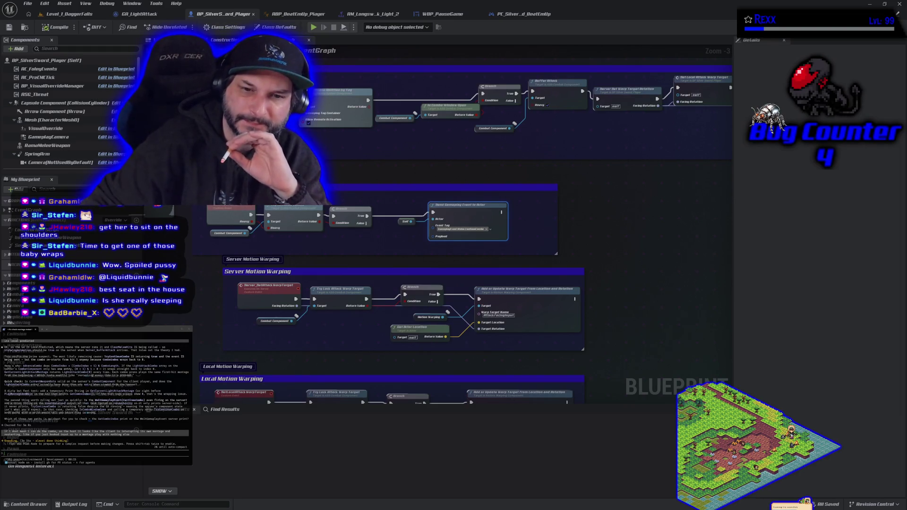
Pan the player graph until the Server Buffer Attack comment block is centred
drag(199, 228, 247, 240)
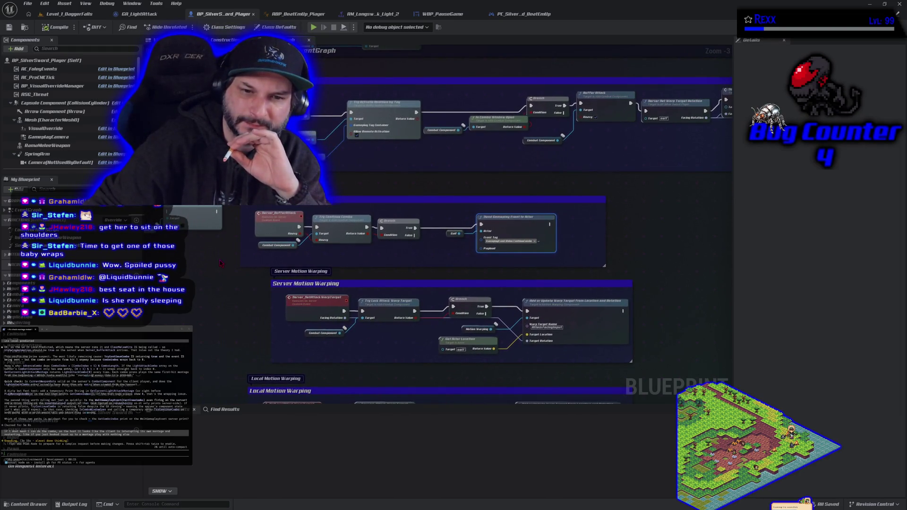
click(199, 228)
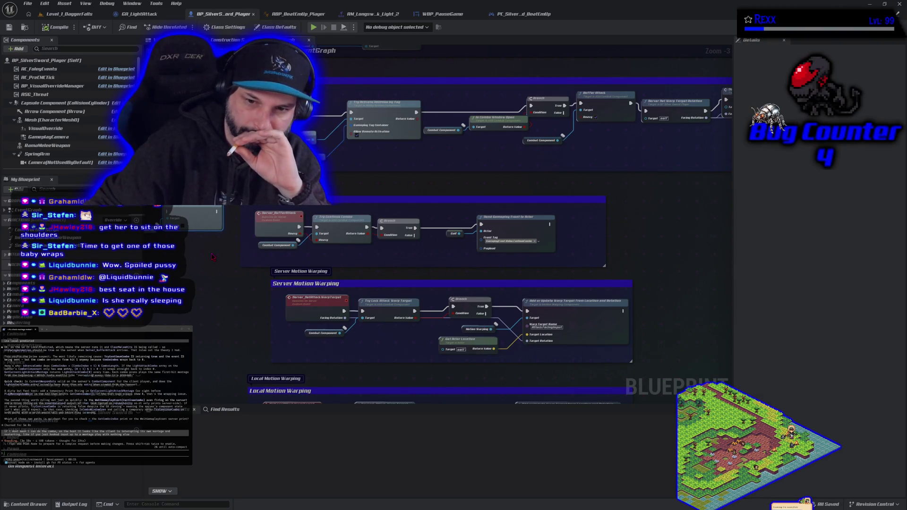
mouse_move(195, 221)
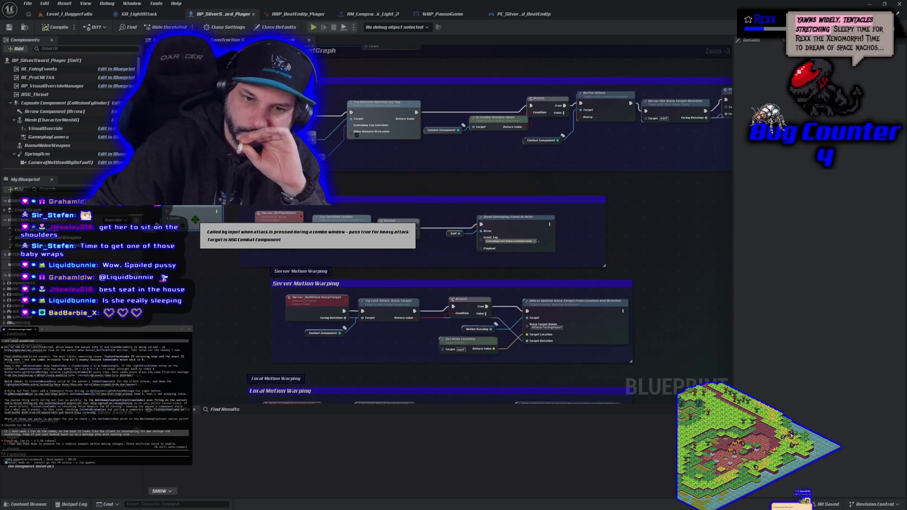
drag(210, 267, 249, 279)
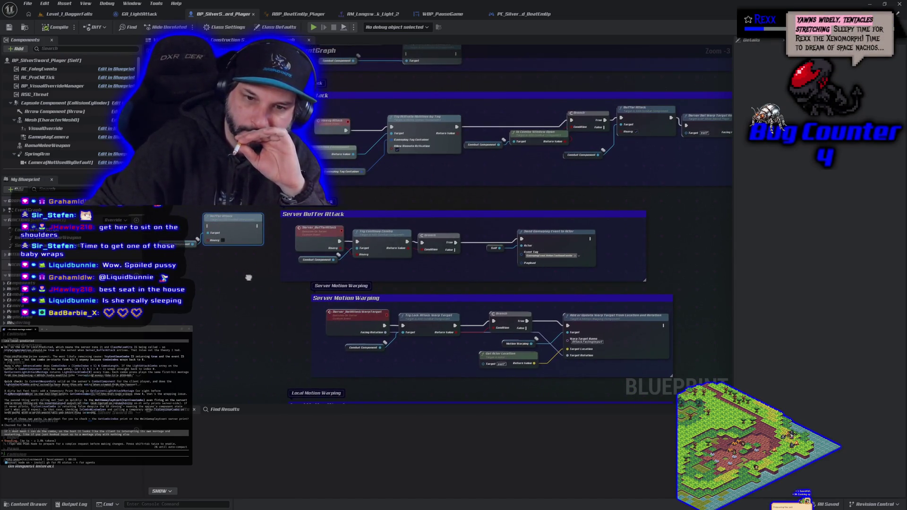
drag(160, 213, 212, 258)
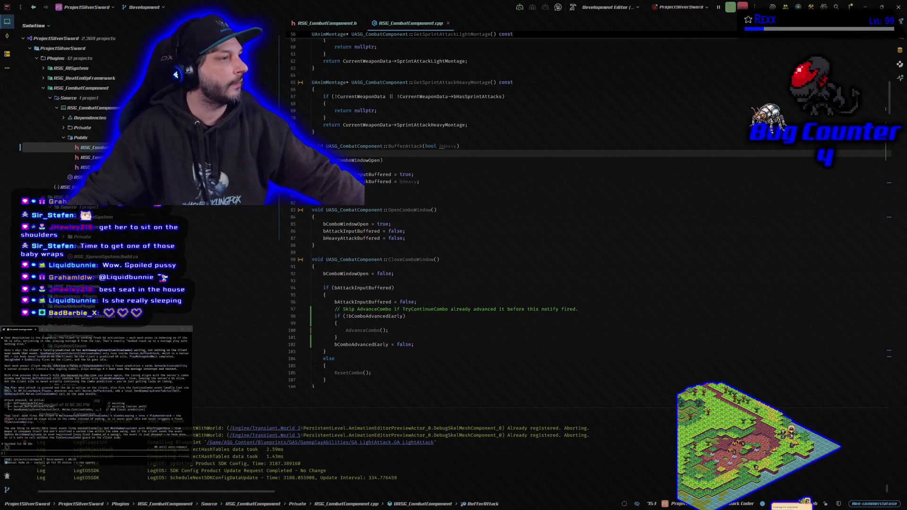
Scroll through ASG_CombatComponent.cpp's BufferAttack and combo-window code, then switch back to the player graph
scroll(95, 392, up, 3)
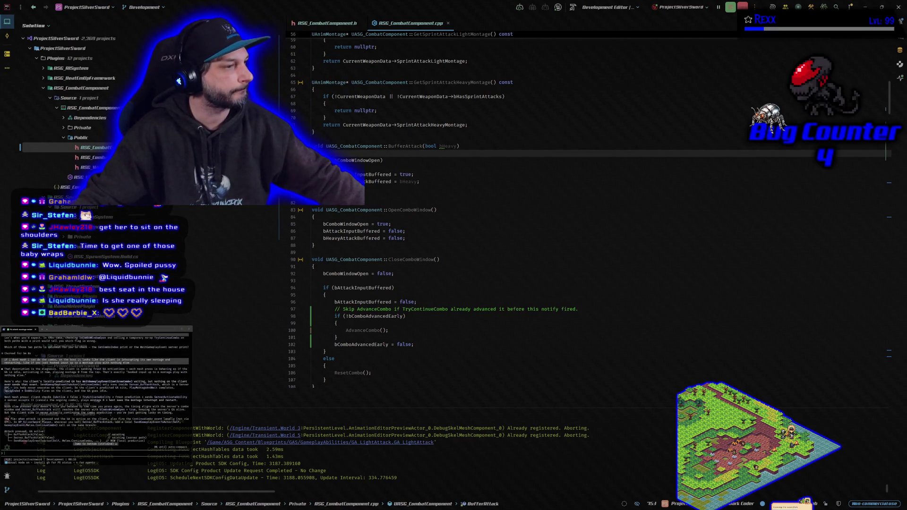
scroll(95, 391, down, 1)
scroll(95, 391, down, 1)
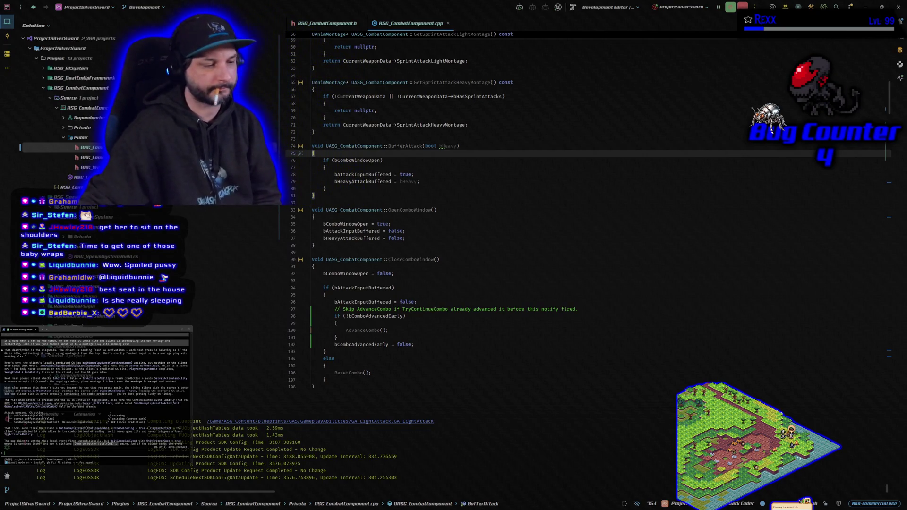
key(alt+Tab)
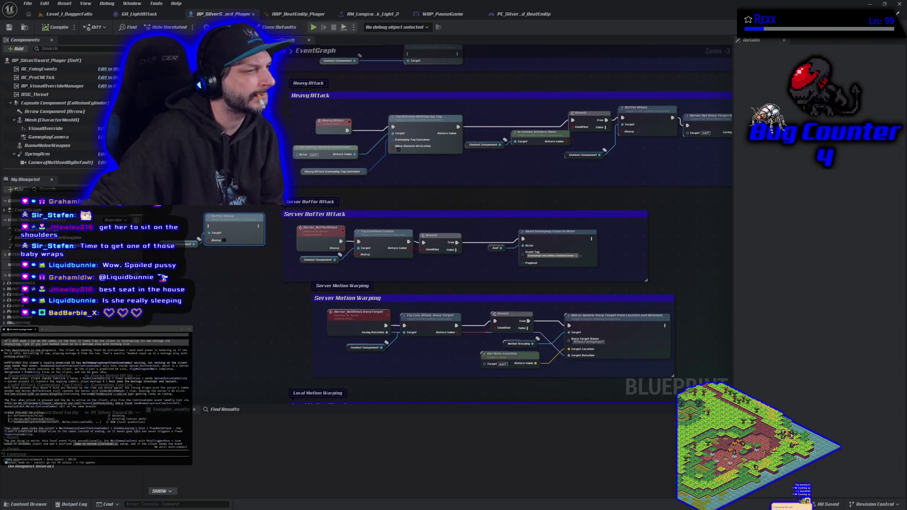
Open the ABP_BeatEmUp_Player graph and marquee-select its combo-window notify nodes
click(582, 247)
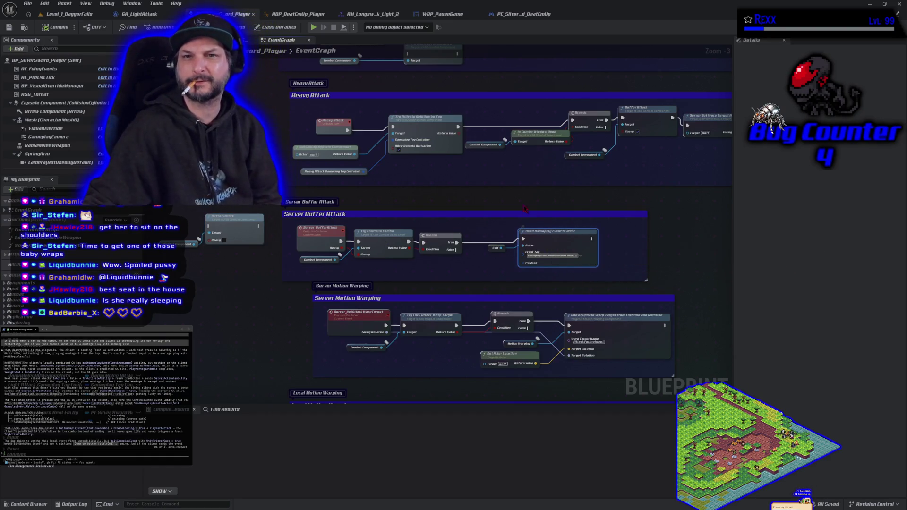
click(298, 13)
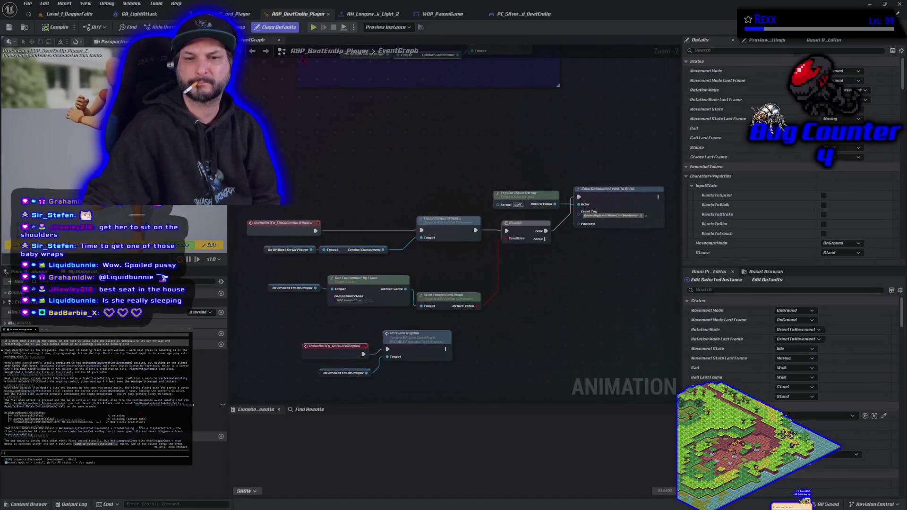
mouse_move(368, 131)
mouse_down()
mouse_move(251, 218)
mouse_move(613, 208)
mouse_up()
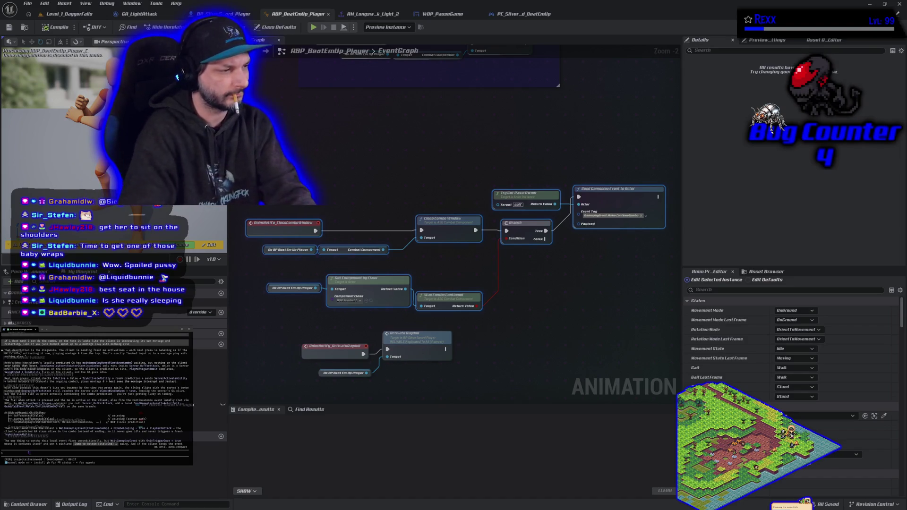
Paste the copied nodes into the assistant prompt with the note 'is also' and submit it
key(ctrl+v)
text(is also)
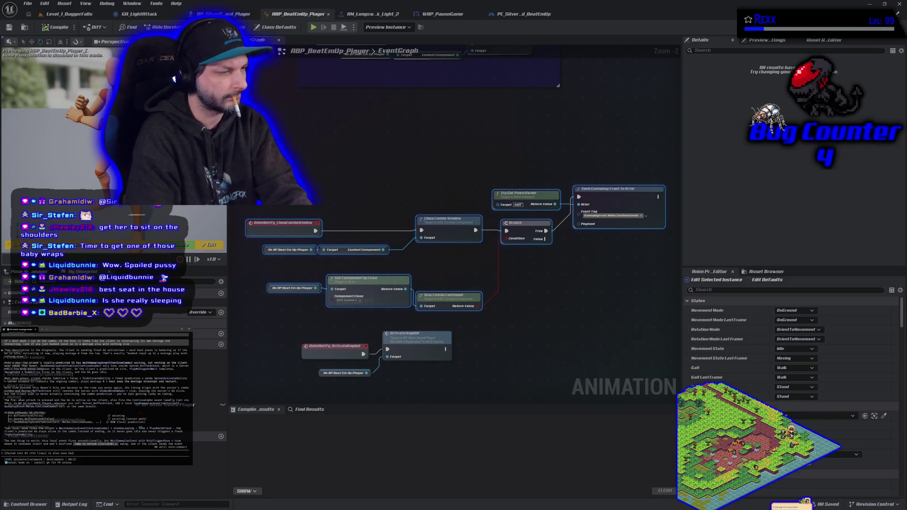
key(Return)
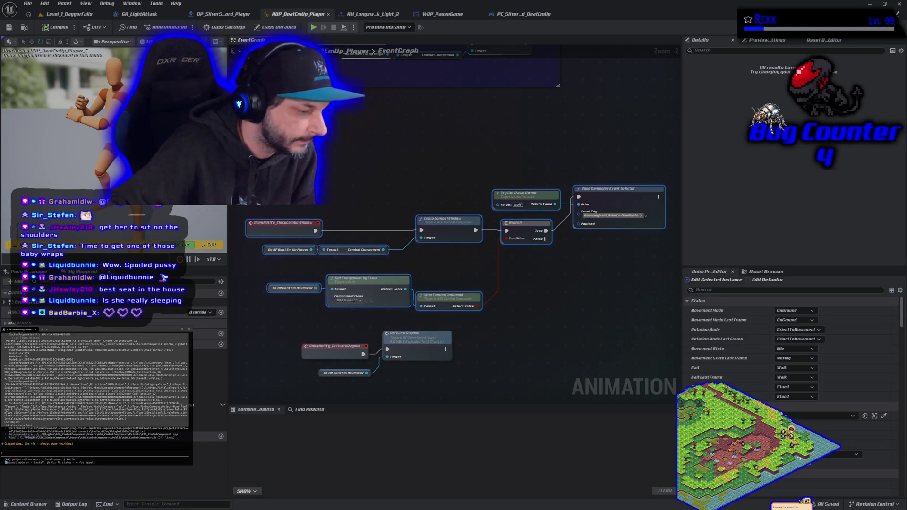
Bring the YouTube Music window playing 'Halo 3 Main Theme' in front of the editor
key(alt+Tab)
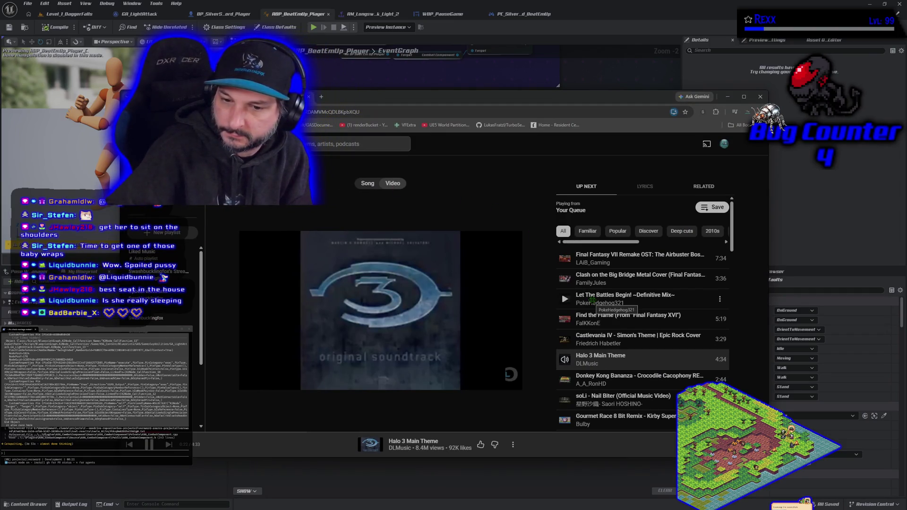
Hide the YouTube Music window and switch to the BP_SilverSword_Player blueprint tab
drag(483, 99, 437, 60)
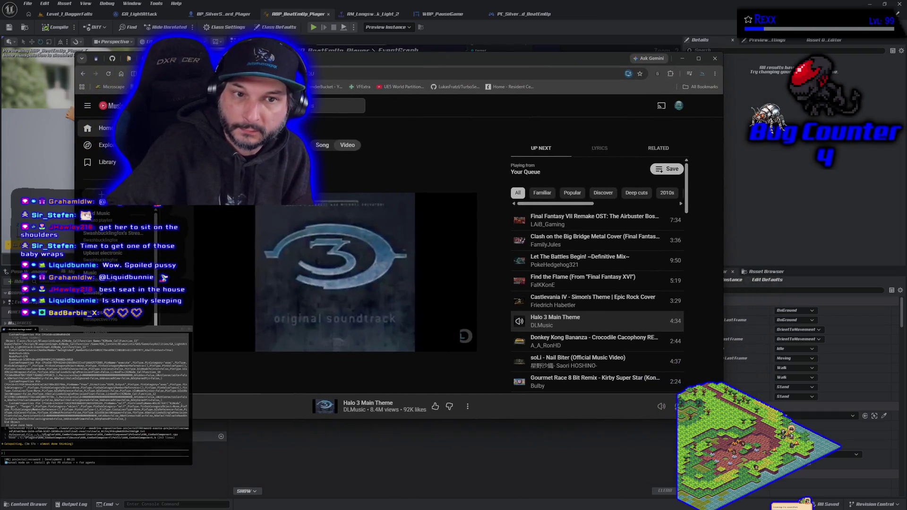
click(224, 110)
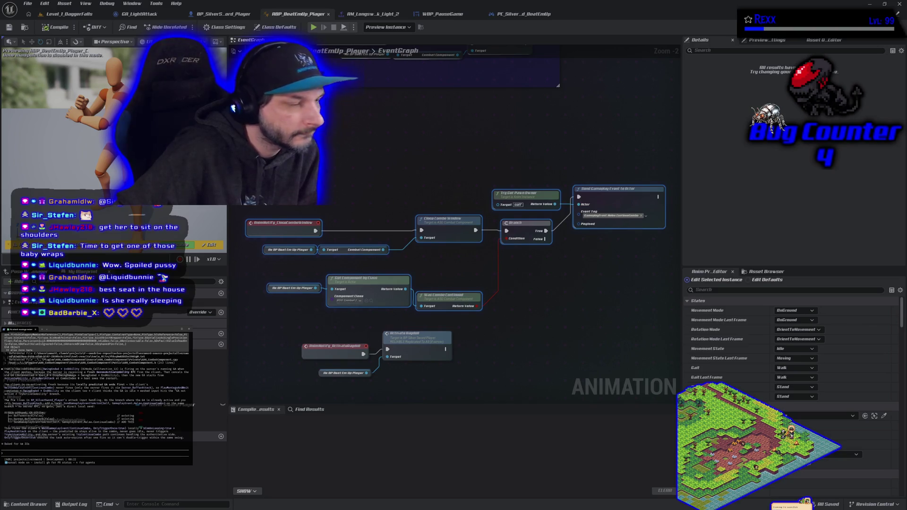
click(222, 14)
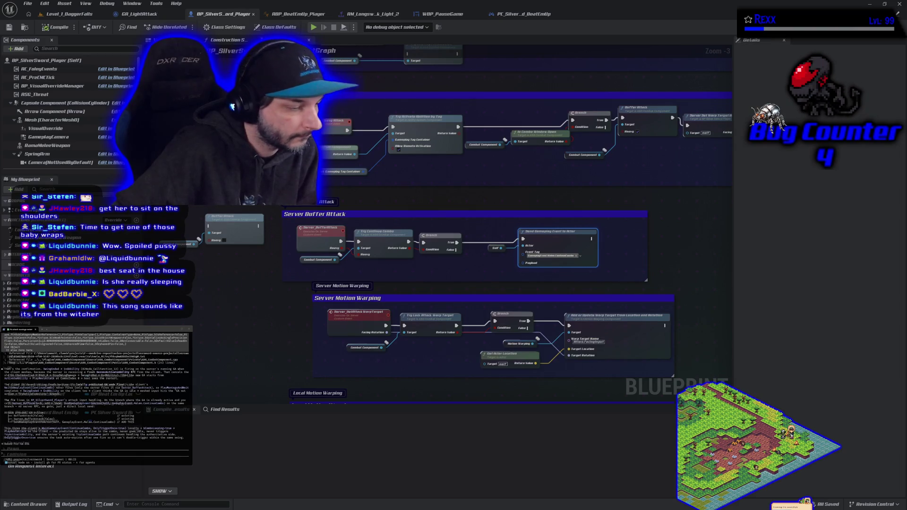
Bring the YouTube Music window up over the editor and drag it aside to reveal the graph
key(alt+Tab)
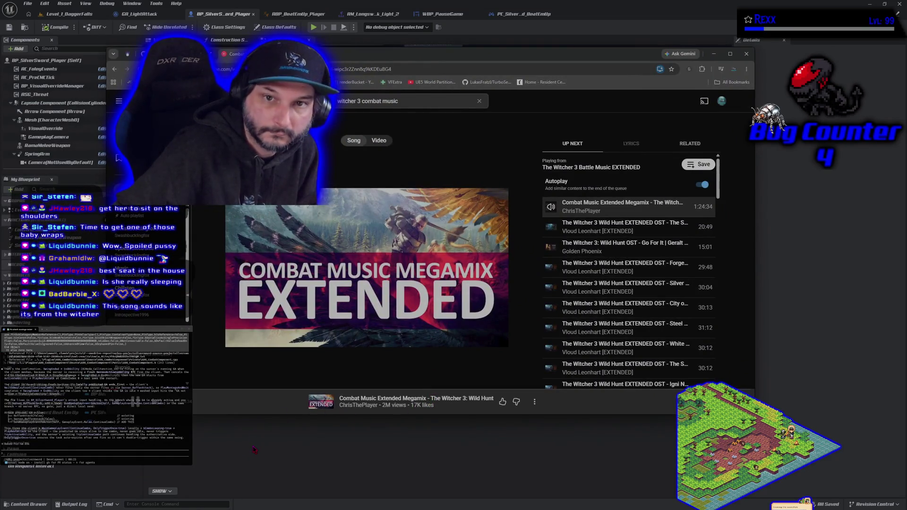
drag(399, 56, 128, 71)
Hide the music window and pan the graph to show the Heavy Attack and Buffer Attack chains
key(alt+Tab)
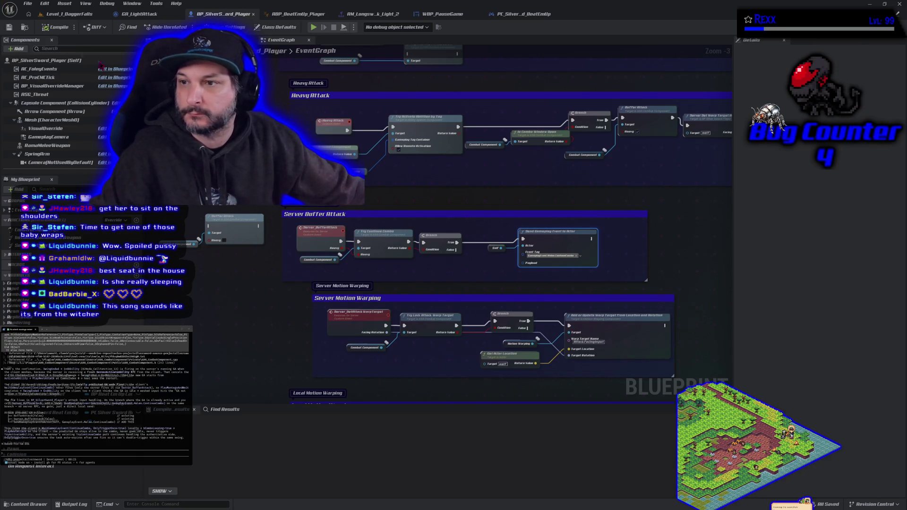
mouse_move(644, 178)
mouse_down()
mouse_move(496, 179)
mouse_move(440, 203)
mouse_up()
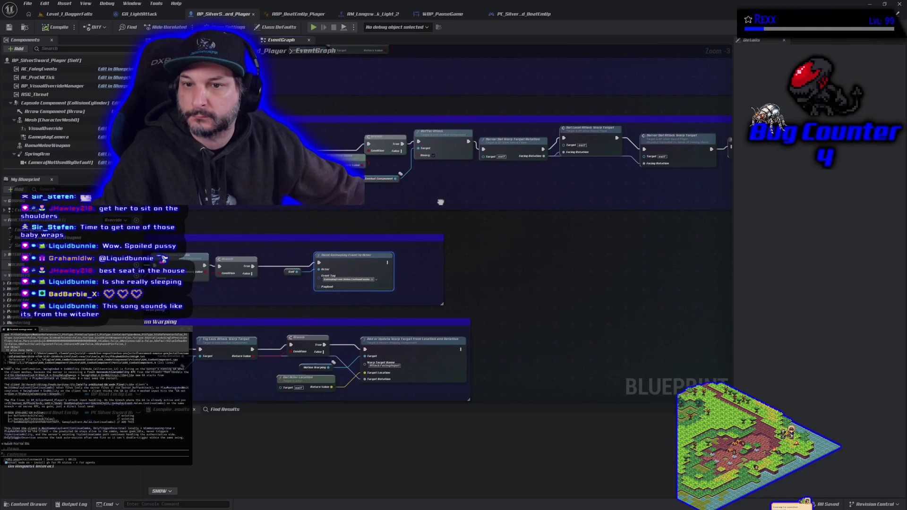
scroll(441, 202, up, 3)
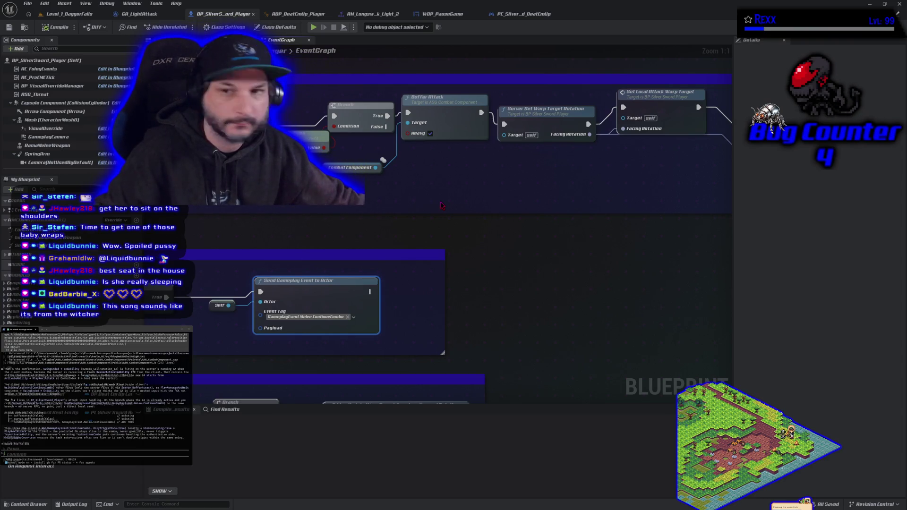
mouse_move(437, 195)
mouse_down()
mouse_move(493, 209)
mouse_move(383, 223)
mouse_up()
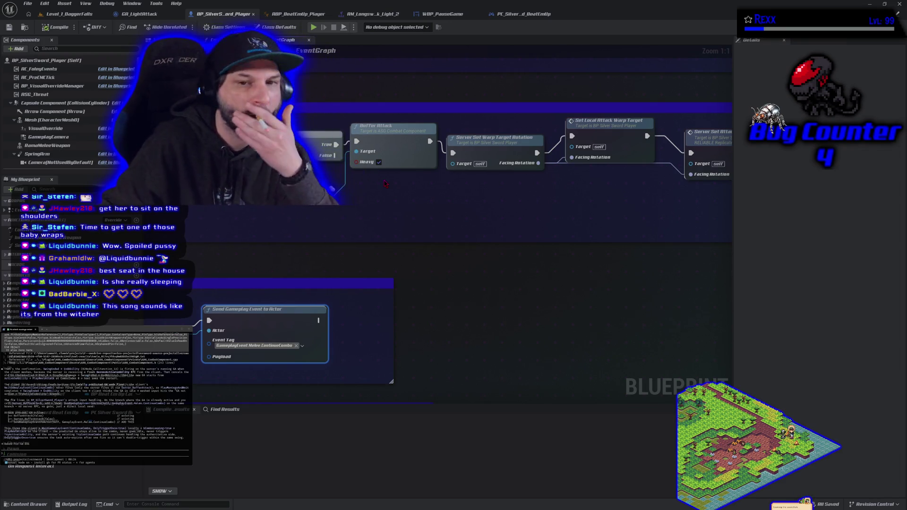
drag(386, 194, 438, 199)
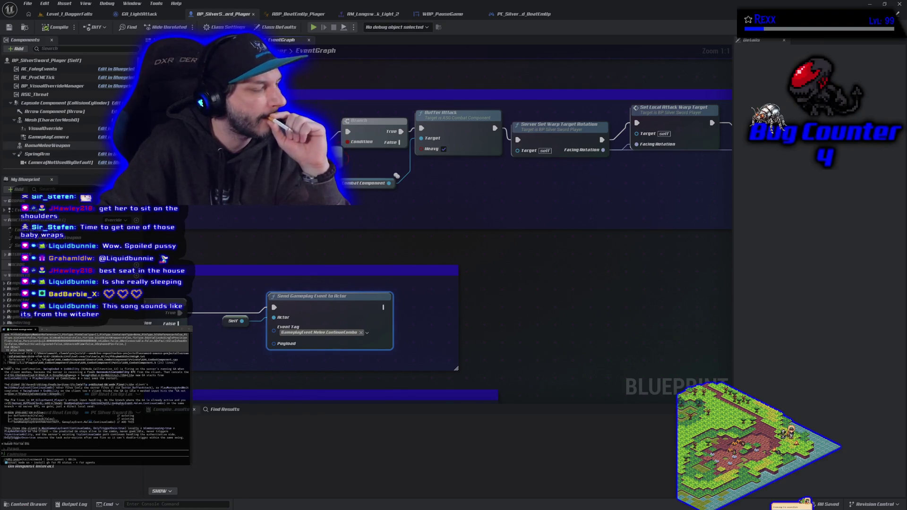
click(321, 154)
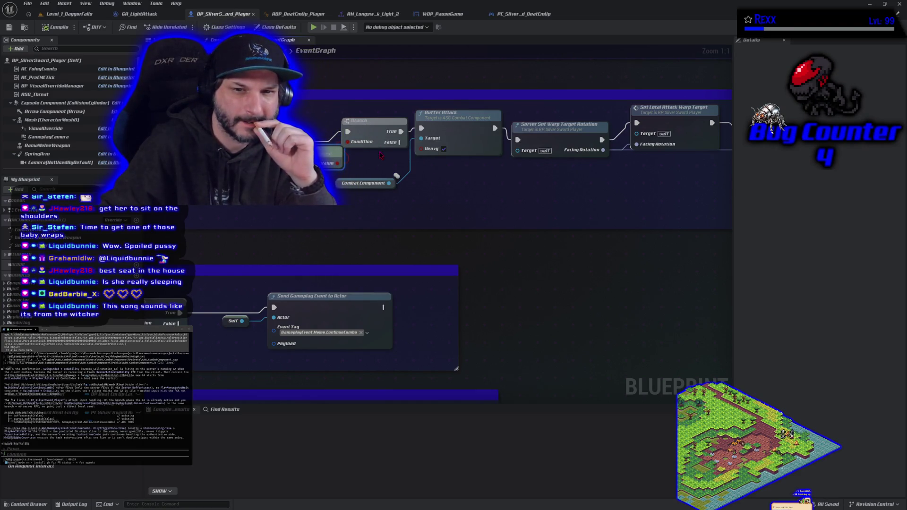
mouse_move(264, 199)
mouse_down()
mouse_move(367, 206)
mouse_move(349, 215)
mouse_up()
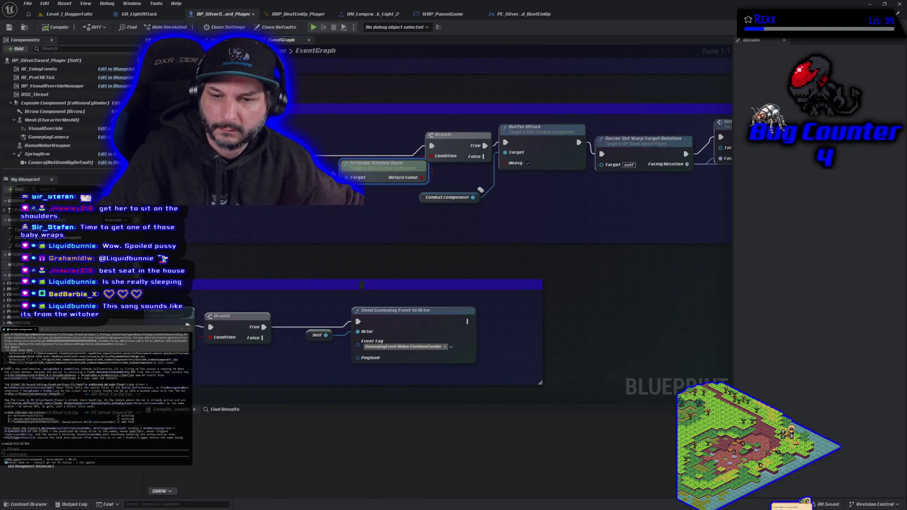
Duplicate the Self and Send Gameplay Event to Actor nodes and place the copy beside Buffer Attack
drag(315, 307, 478, 342)
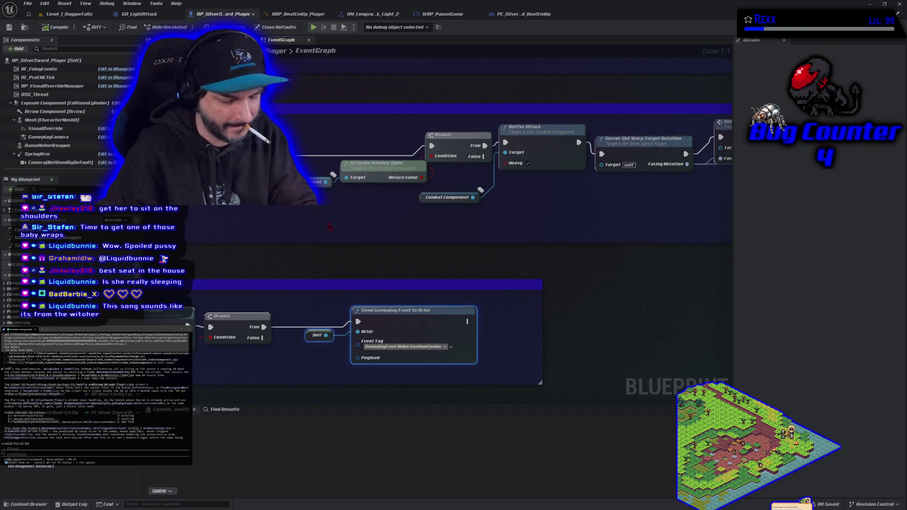
key(ctrl+v)
mouse_move(437, 234)
mouse_down()
mouse_move(494, 258)
mouse_move(588, 215)
mouse_move(471, 234)
mouse_up()
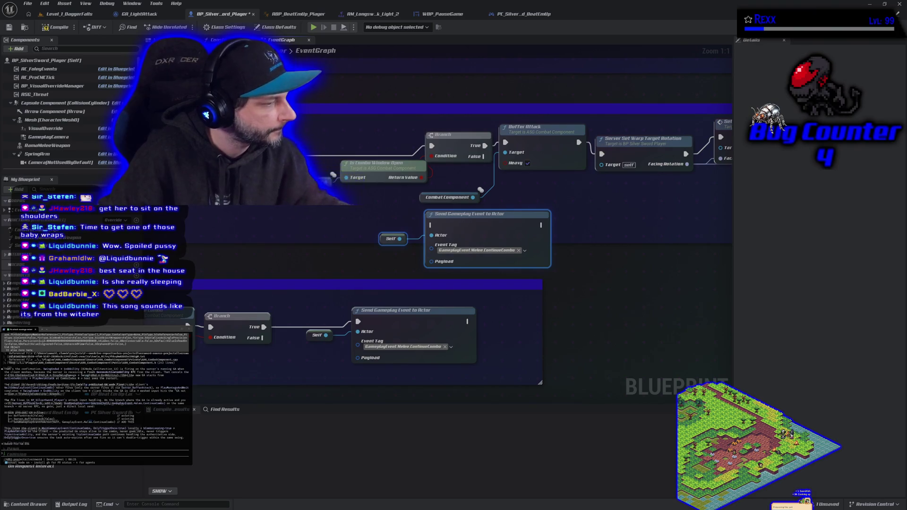
Send the terminal assistant the reply 'i dont understand what' followed by 'ayeventtoactor node'
text(i dont understand what)
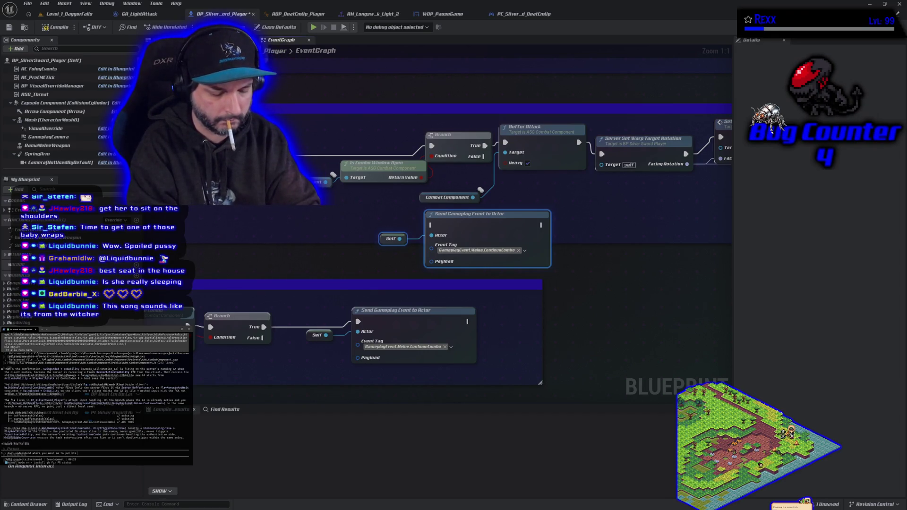
text(ayeventtoactor node)
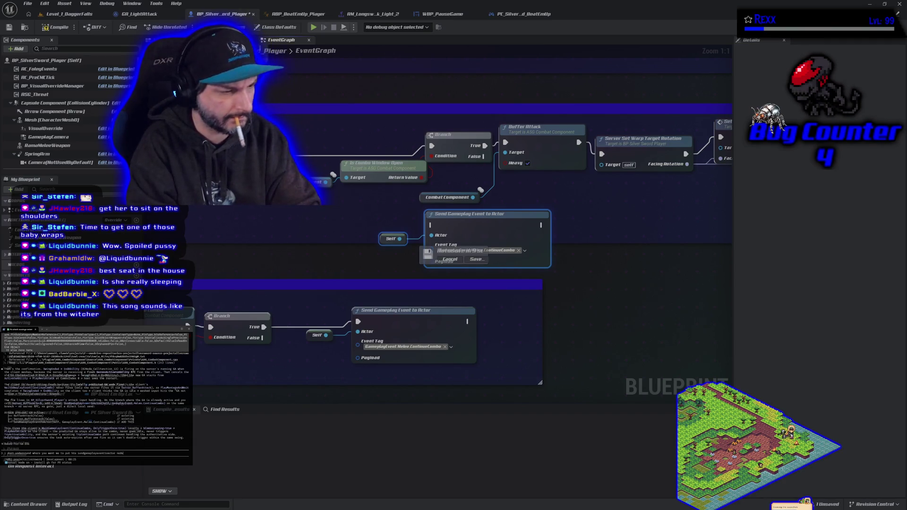
key(Return)
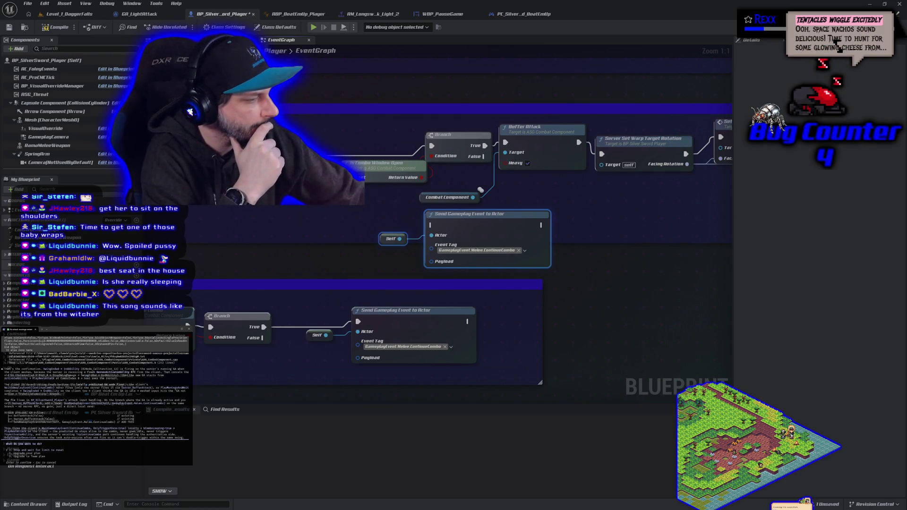
key(Return)
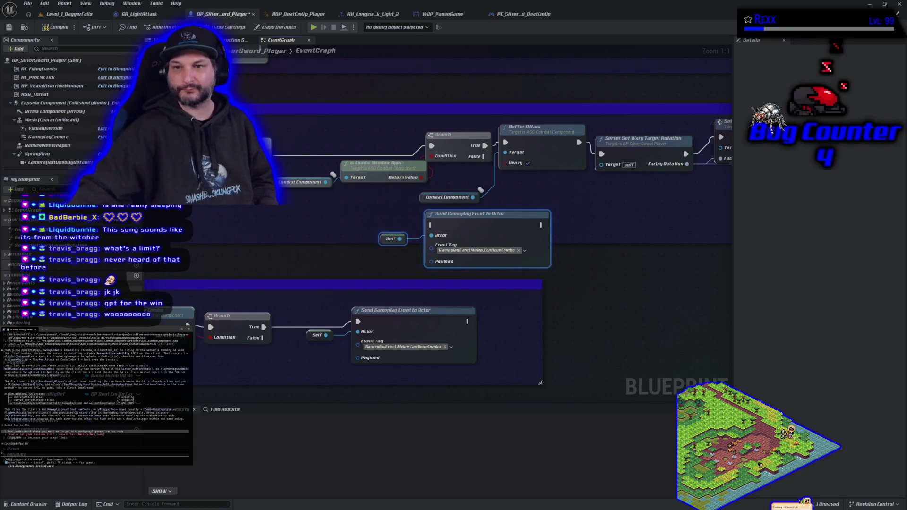
Wire the copied gameplay event node between Buffer Attack and Server Set Warp Target Rotation, then compile and save
drag(604, 207, 400, 206)
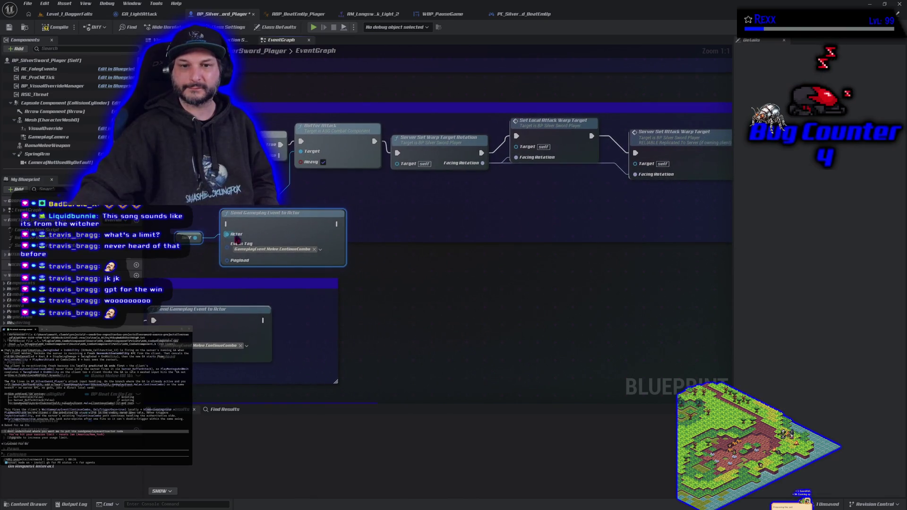
drag(269, 224, 422, 202)
mouse_move(374, 141)
mouse_down()
mouse_move(392, 151)
mouse_move(367, 208)
mouse_move(381, 203)
mouse_up()
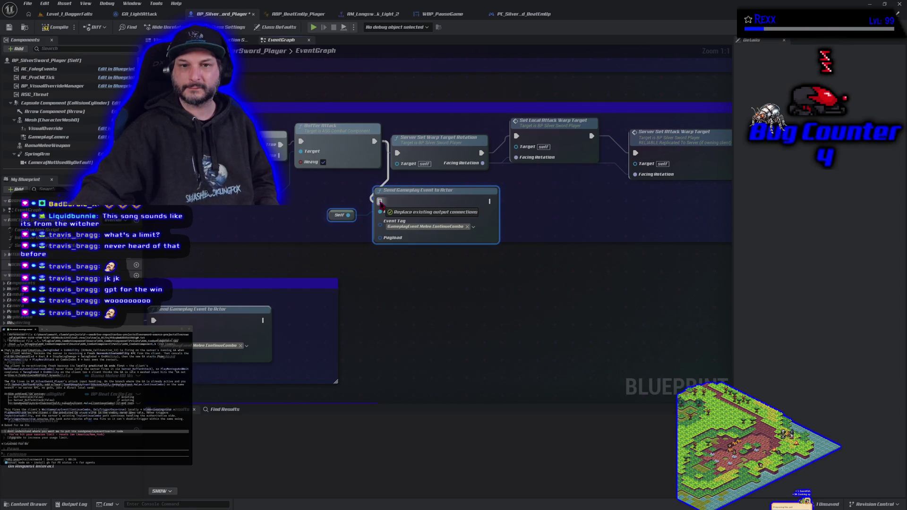
drag(381, 204, 381, 203)
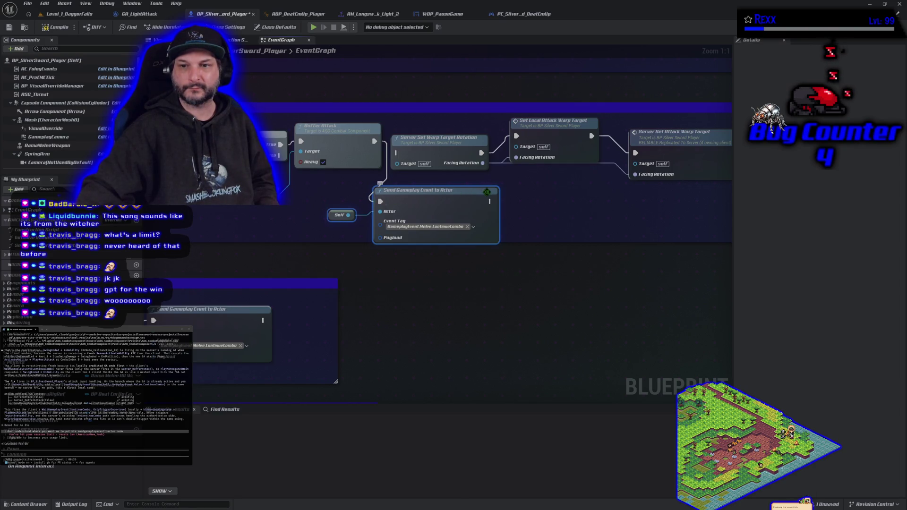
drag(491, 202, 397, 152)
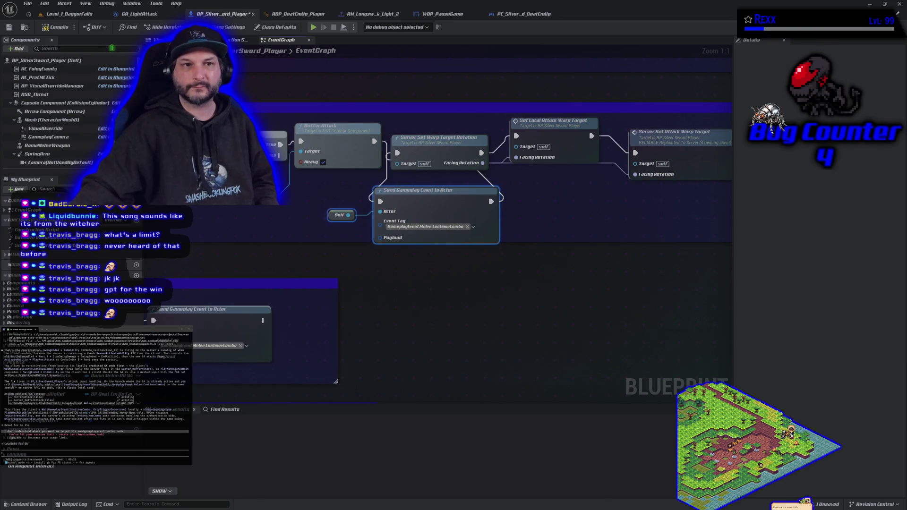
click(58, 30)
click(9, 26)
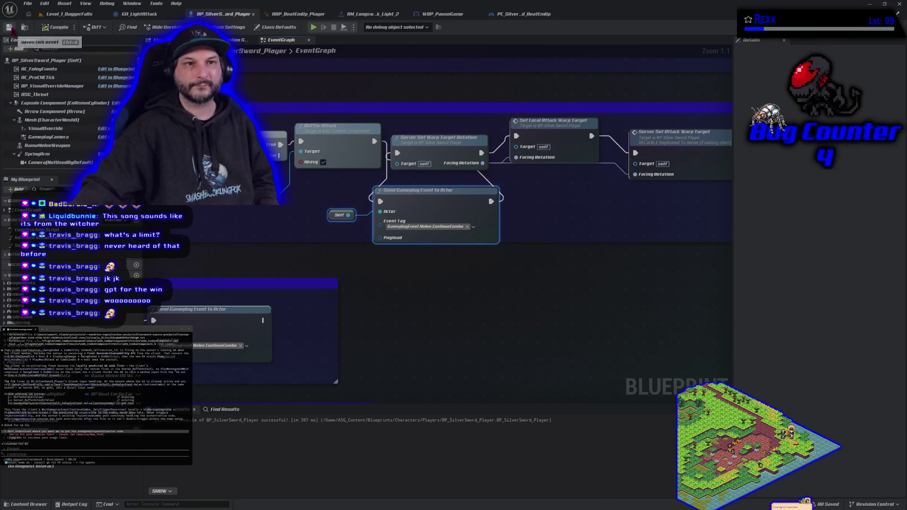
Save BP_SilverSword_Player from the File menu and switch to the Level_1_DaggerFalls level editor
click(29, 4)
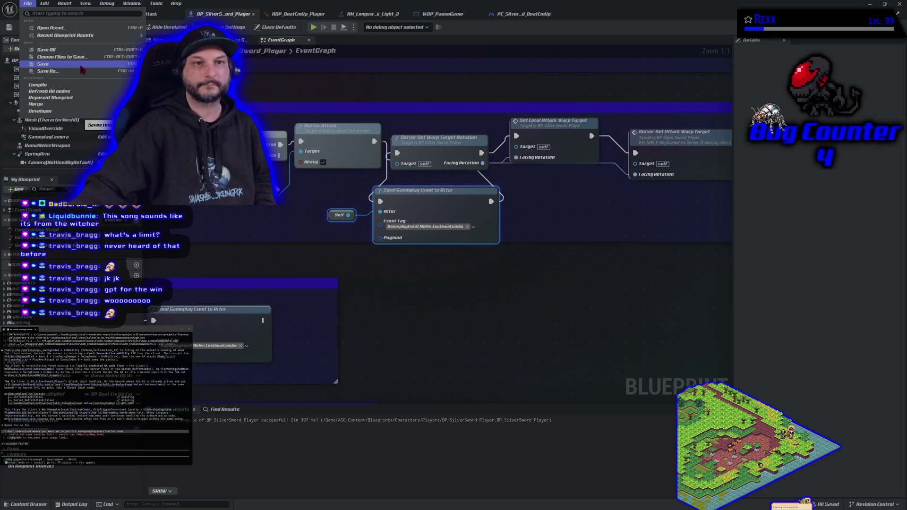
click(81, 65)
click(66, 14)
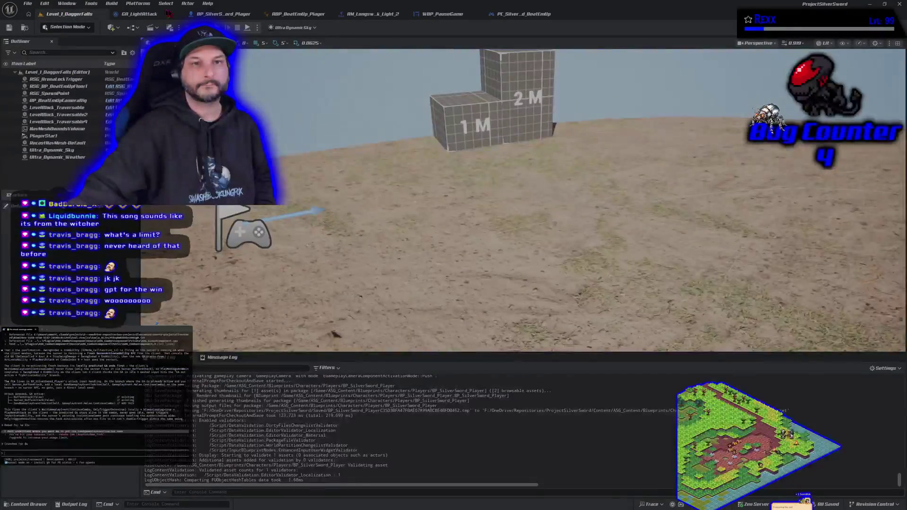
Choose Package Project for Windows from the Platforms menu
click(137, 4)
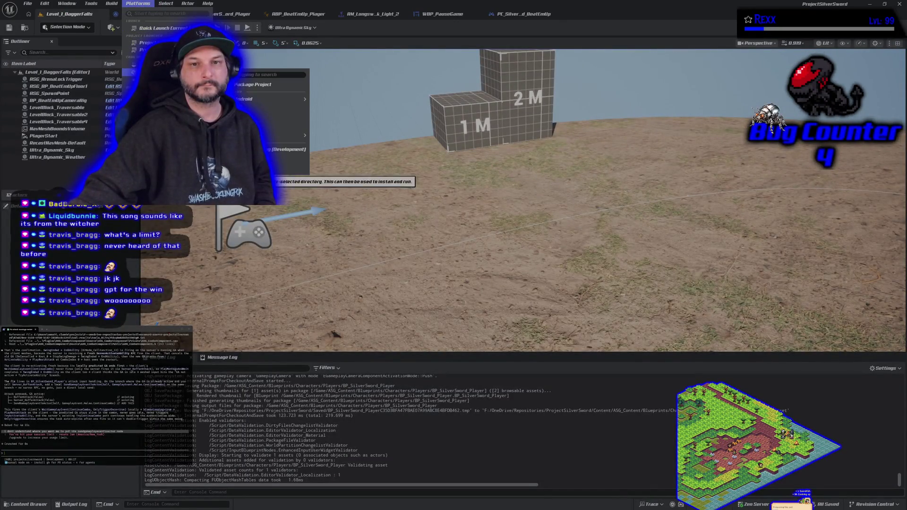
click(244, 85)
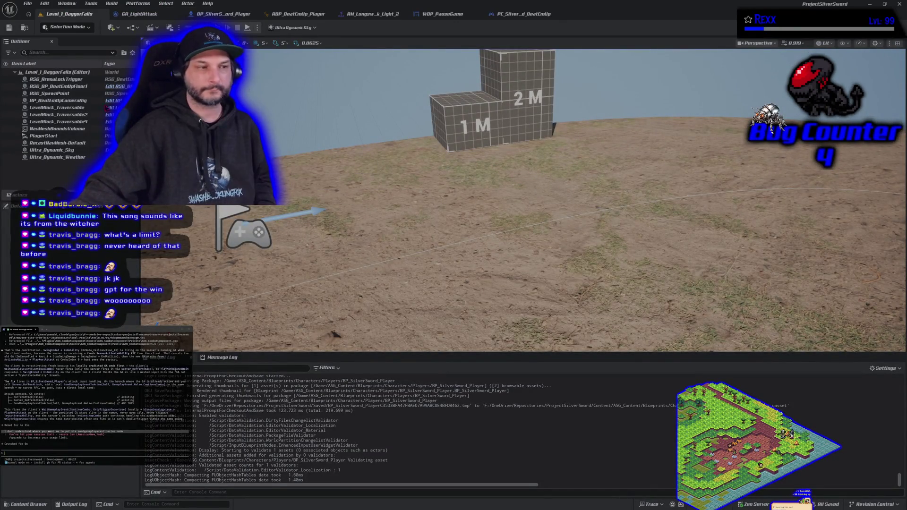